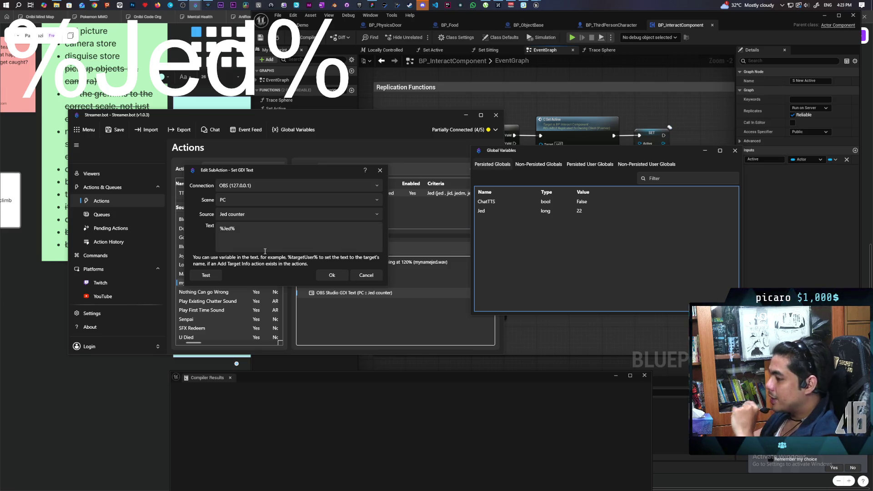
Step: Dismiss the counter text editor and change Get global Jed's destination variable from %Jed% to NewJed
{"action": "left_click", "coordinate": [381, 172]}
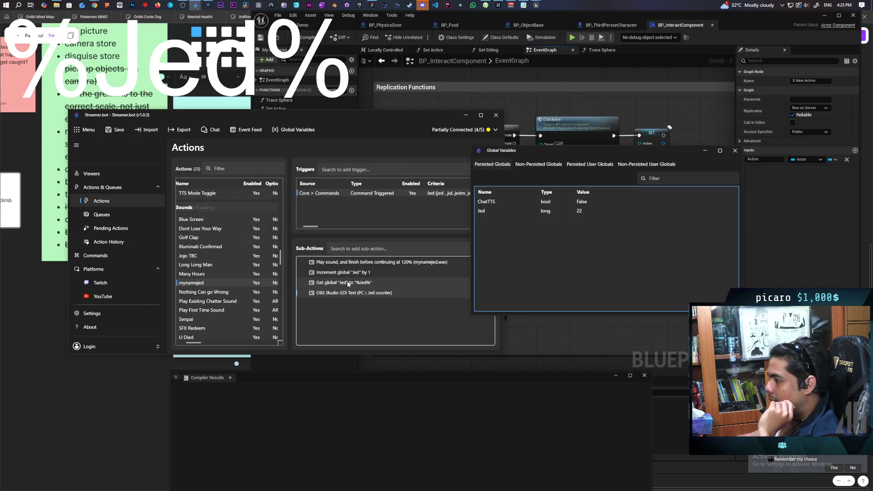
{"action": "double_click", "coordinate": [348, 282]}
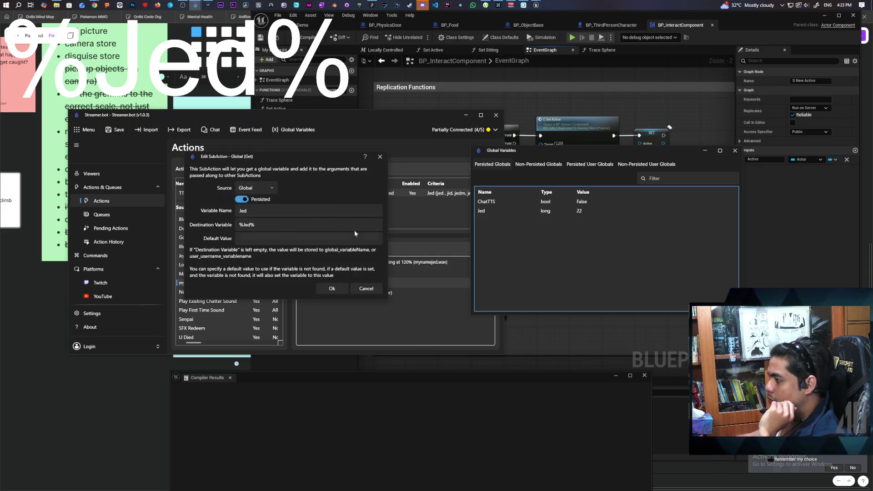
{"action": "left_click", "coordinate": [254, 229]}
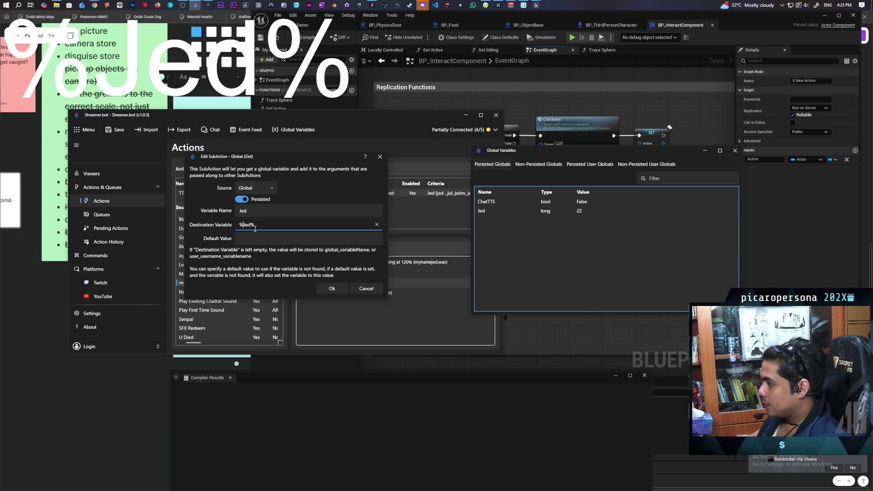
{"action": "key", "text": "Home"}
{"action": "key", "text": "Delete"}
{"action": "type", "text": "w"}
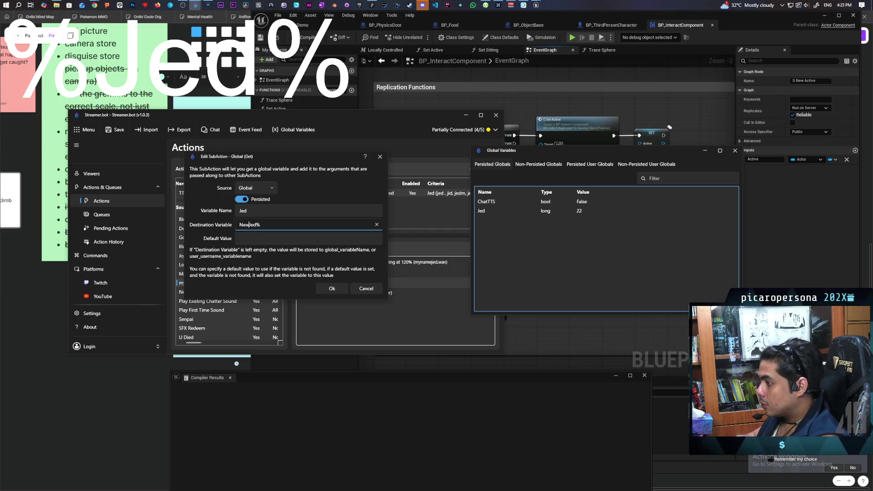
{"action": "key", "text": "BackSpace"}
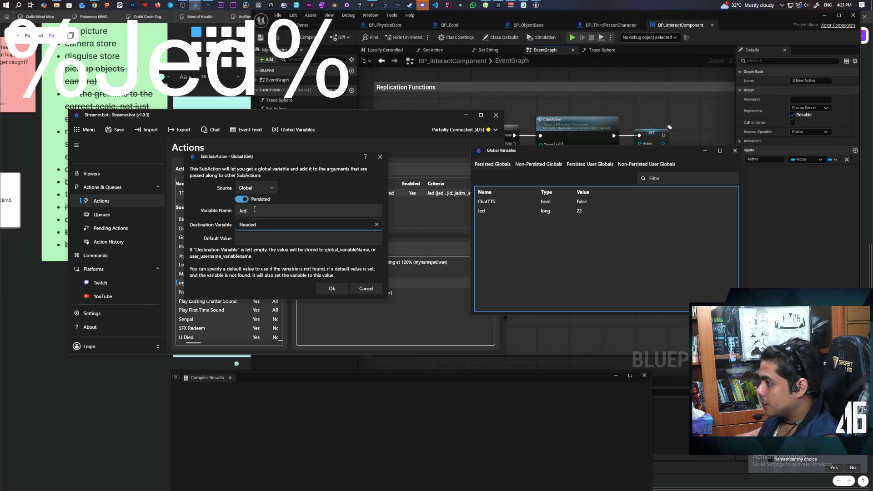
{"action": "left_click", "coordinate": [326, 292]}
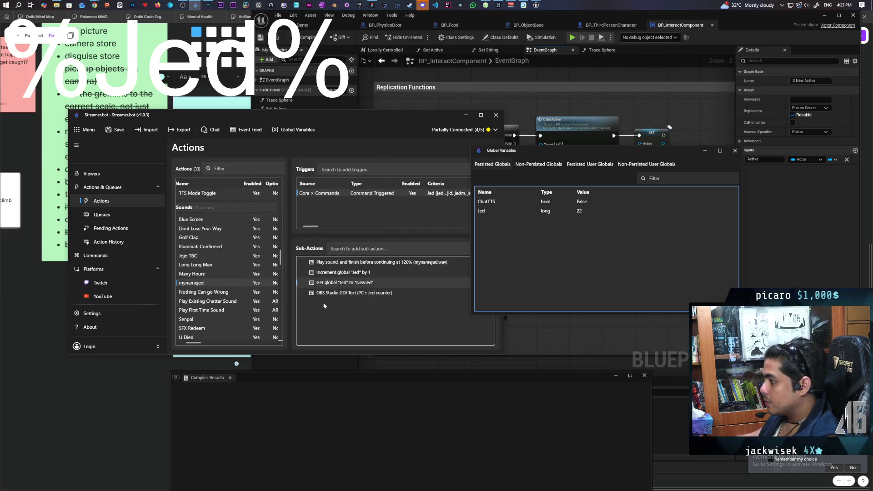
Step: Change the Jed counter GDI Text sub-action's text to %NewJed%
{"action": "double_click", "coordinate": [347, 293]}
{"action": "left_click", "coordinate": [224, 227]}
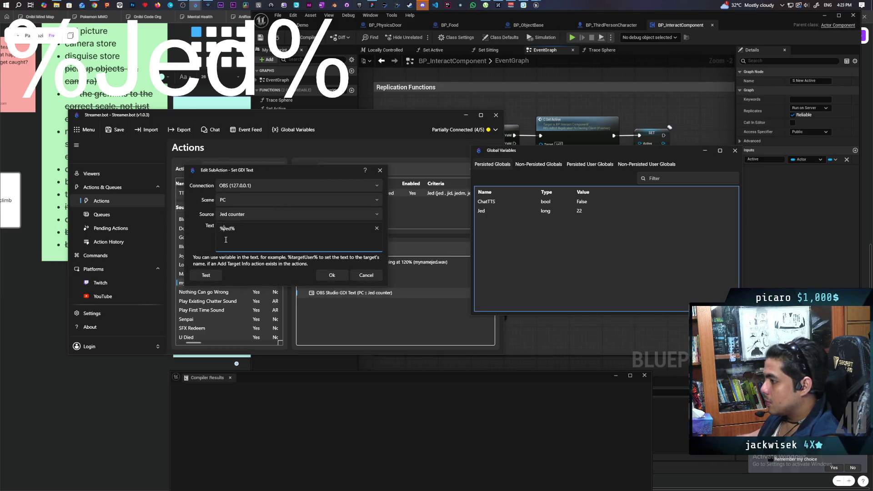
{"action": "type", "text": "New"}
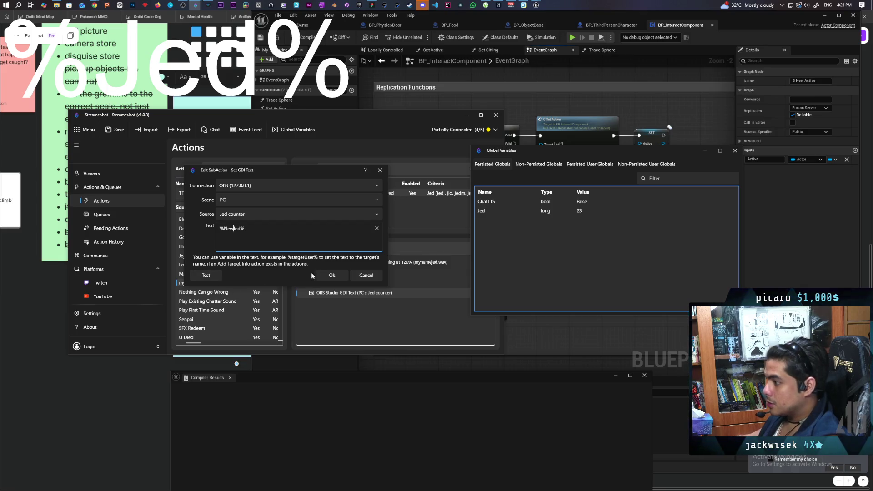
{"action": "left_click", "coordinate": [320, 273]}
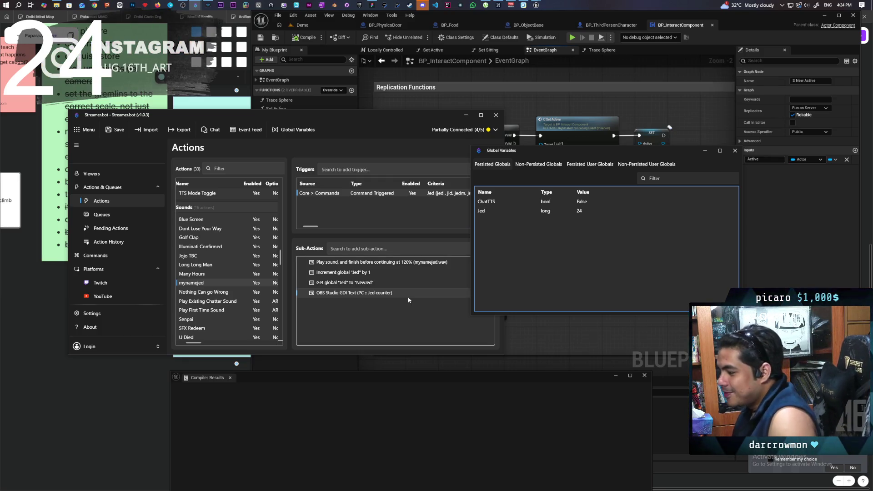
Step: Reopen the counter text settings to verify %NewJed%, then close them
{"action": "mouse_move", "coordinate": [376, 295]}
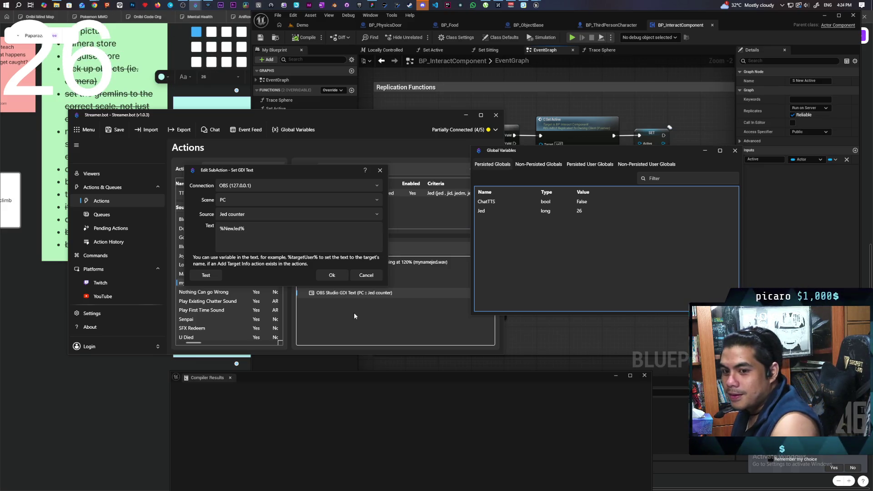
{"action": "left_click", "coordinate": [249, 230]}
{"action": "type", "text": "Jeds"}
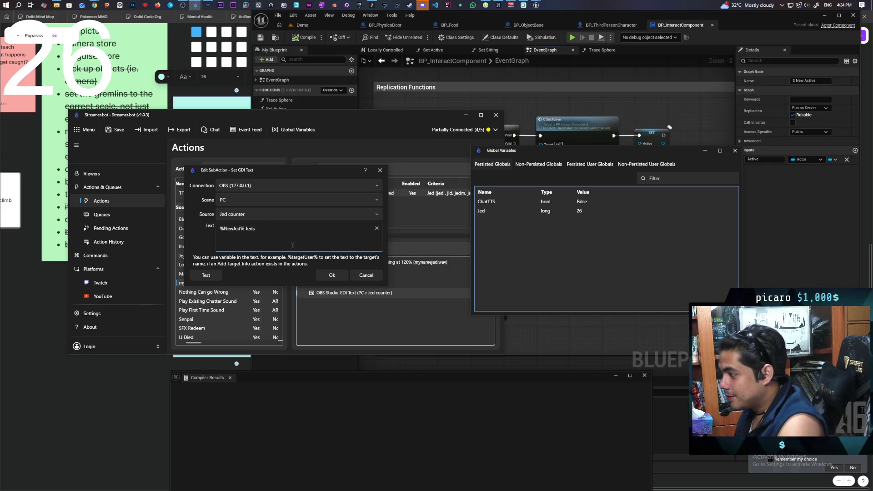
{"action": "left_click", "coordinate": [323, 272]}
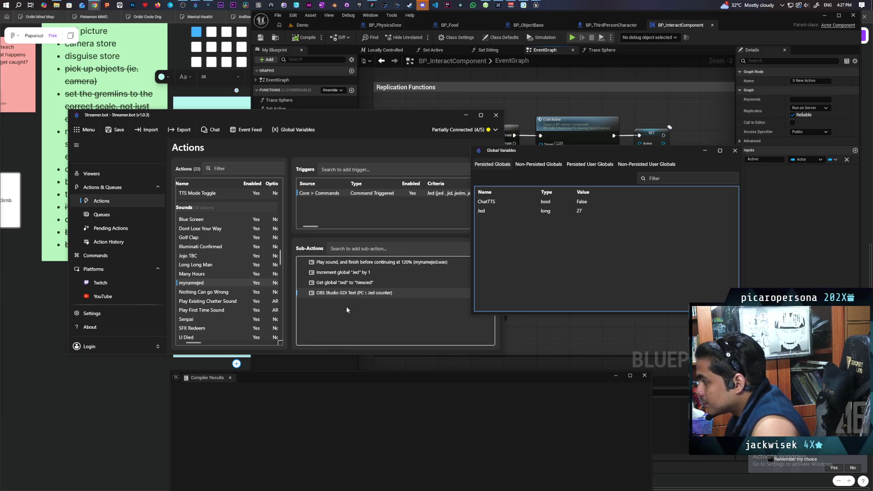
{"action": "left_click_drag", "start_coordinate": [531, 149], "coordinate": [590, 143]}
{"action": "left_click", "coordinate": [329, 309]}
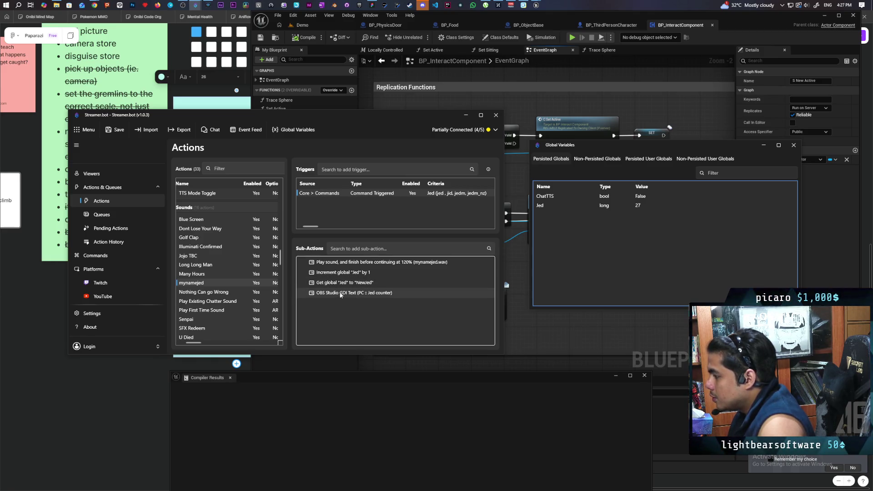
Step: Add a Set Source Visibility State sub-action from the OBS Studio > Sources menu
{"action": "right_click", "coordinate": [348, 306]}
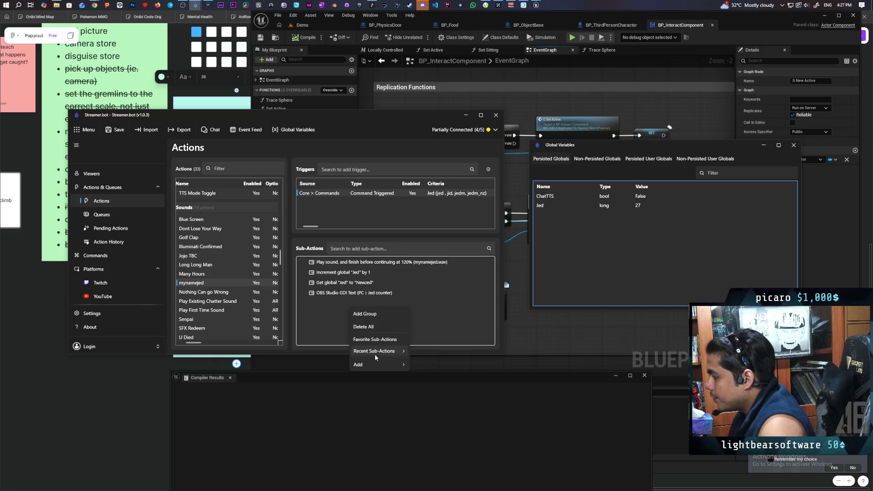
{"action": "mouse_move", "coordinate": [377, 367]}
{"action": "mouse_move", "coordinate": [449, 250]}
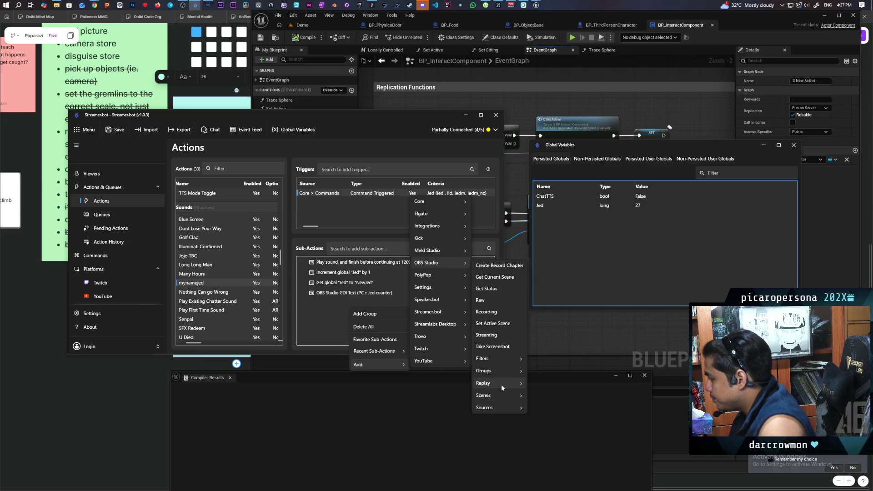
{"action": "mouse_move", "coordinate": [503, 370]}
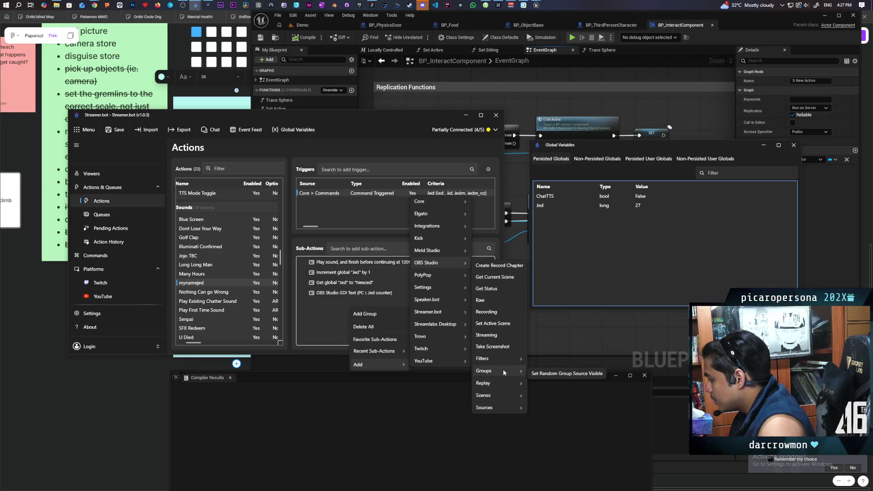
{"action": "mouse_move", "coordinate": [507, 407]}
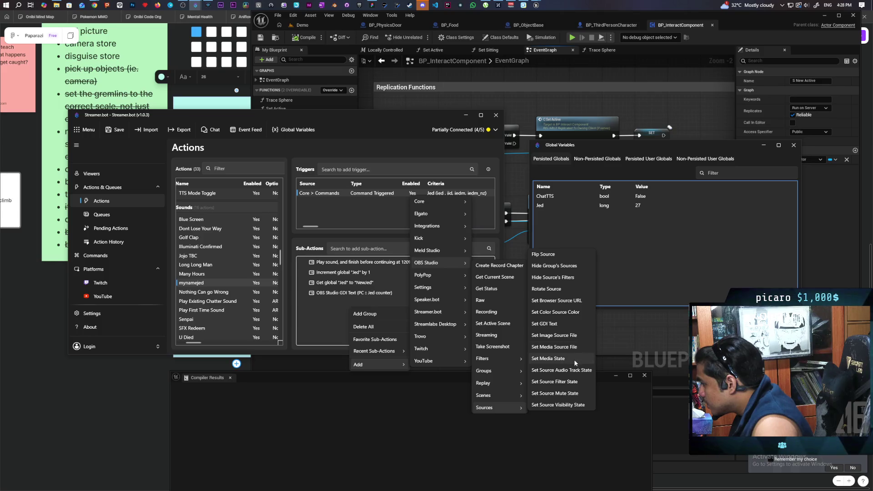
{"action": "left_click", "coordinate": [578, 407]}
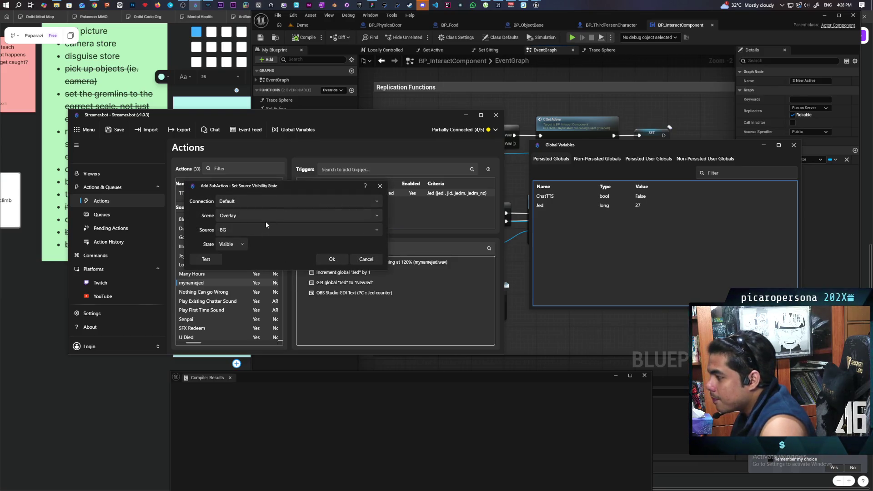
Step: Configure the visibility step to make the PC scene's Jed counter source Visible
{"action": "left_click", "coordinate": [376, 231]}
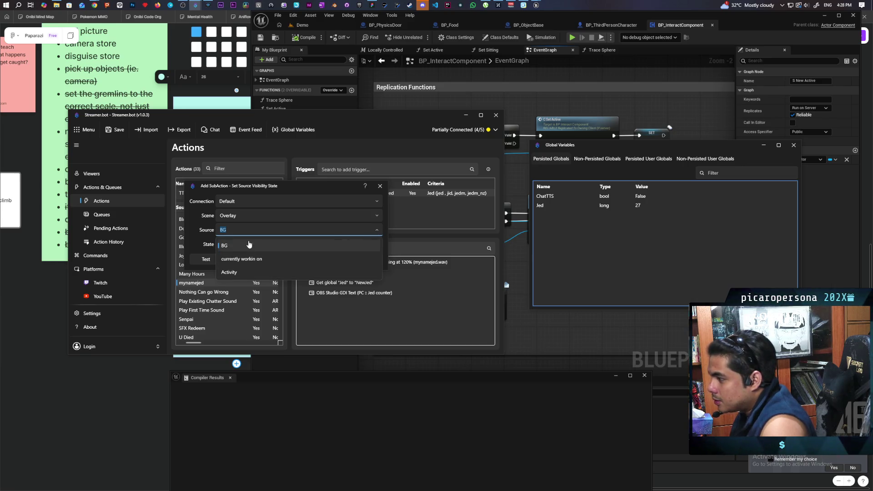
{"action": "left_click", "coordinate": [249, 245]}
{"action": "left_click", "coordinate": [369, 214]}
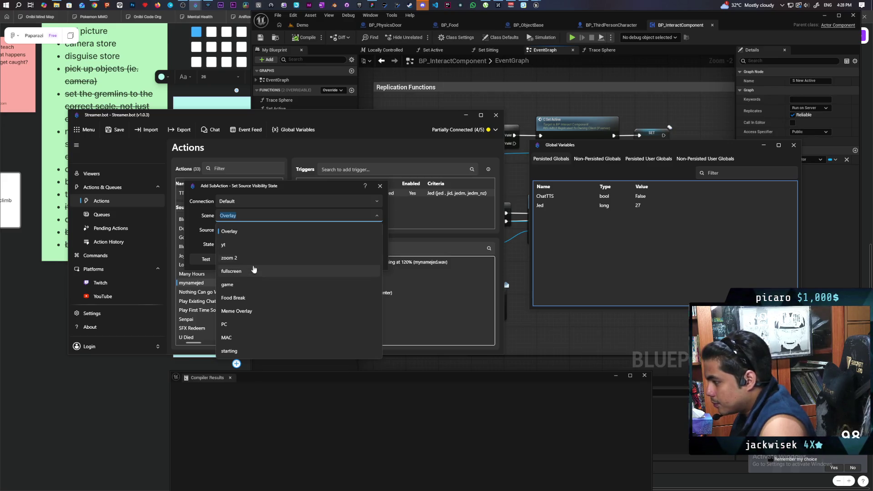
{"action": "left_click", "coordinate": [252, 324]}
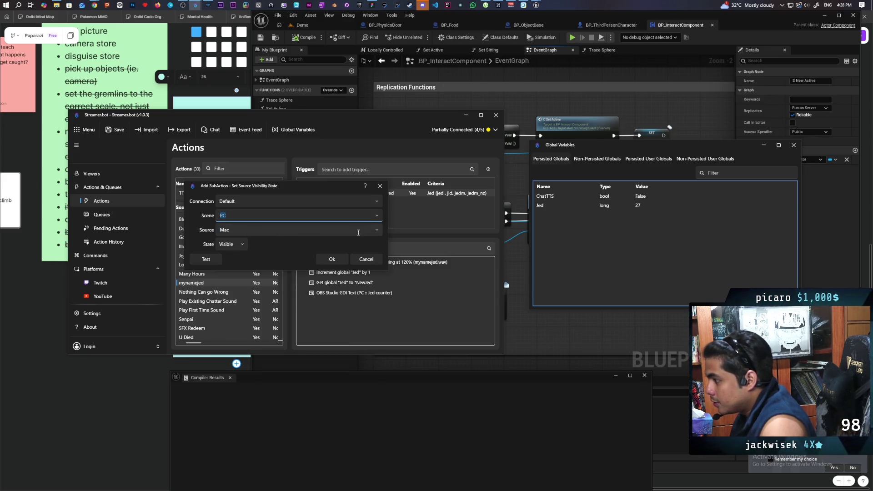
{"action": "left_click", "coordinate": [291, 230]}
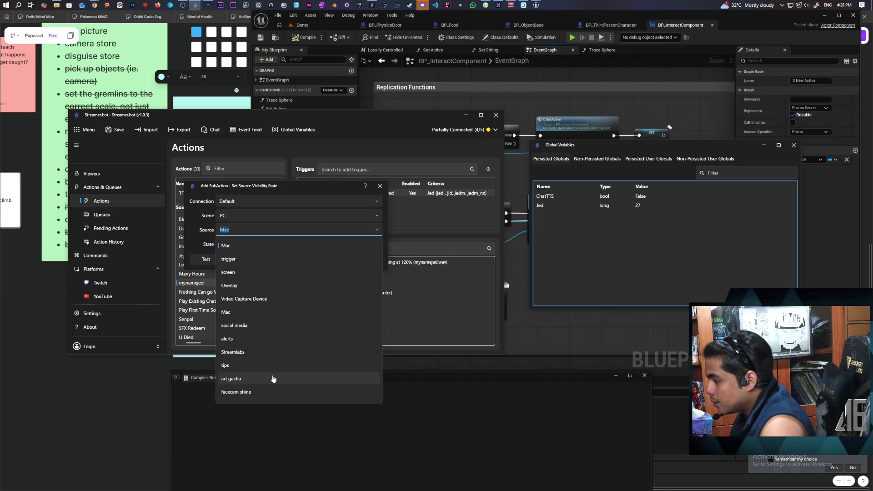
{"action": "scroll", "coordinate": [273, 377], "scroll_direction": "down", "scroll_amount": 2}
{"action": "scroll", "coordinate": [273, 379], "scroll_direction": "down", "scroll_amount": 4}
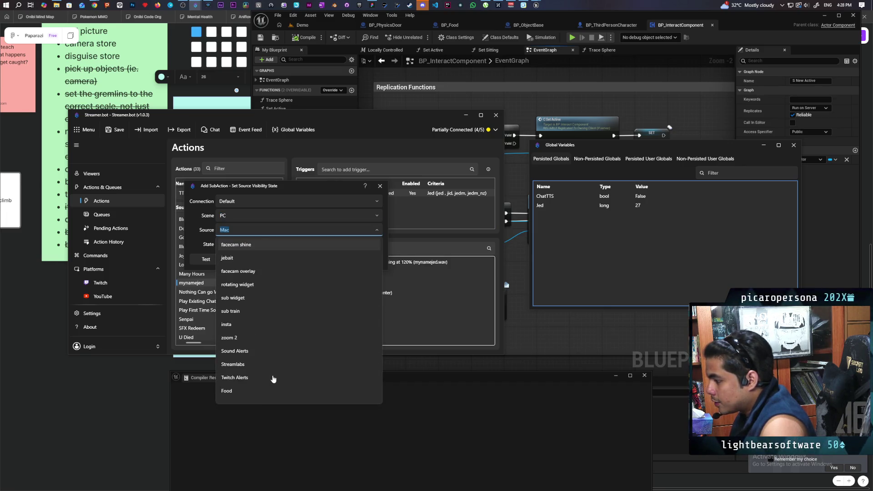
{"action": "left_click", "coordinate": [264, 398]}
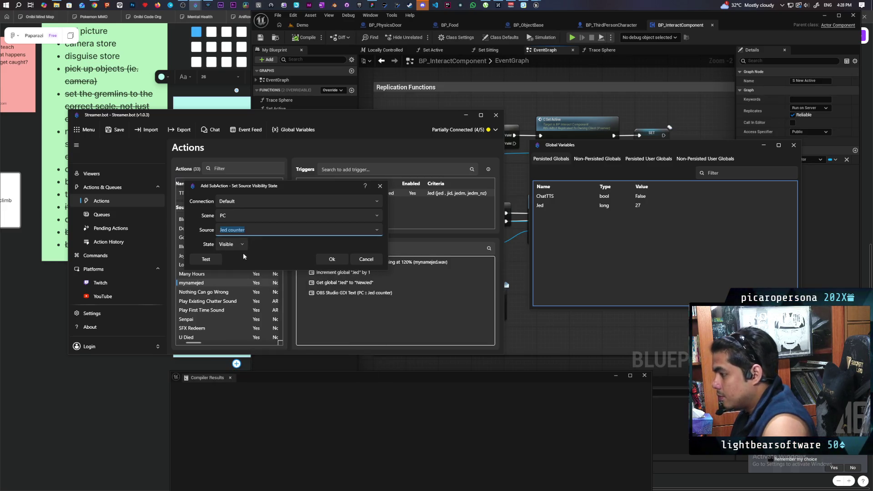
{"action": "left_click", "coordinate": [326, 261]}
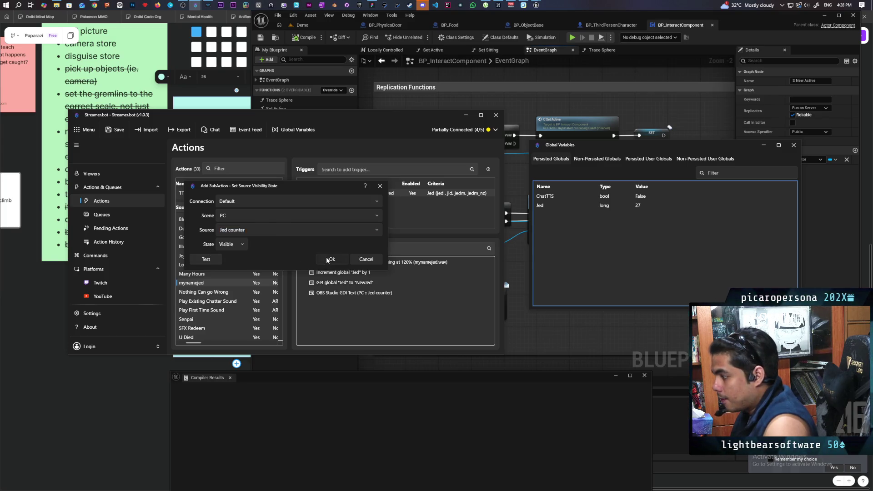
Step: Set the duplicated visibility step's state to Hidden so it hides the Jed counter
{"action": "double_click", "coordinate": [330, 313]}
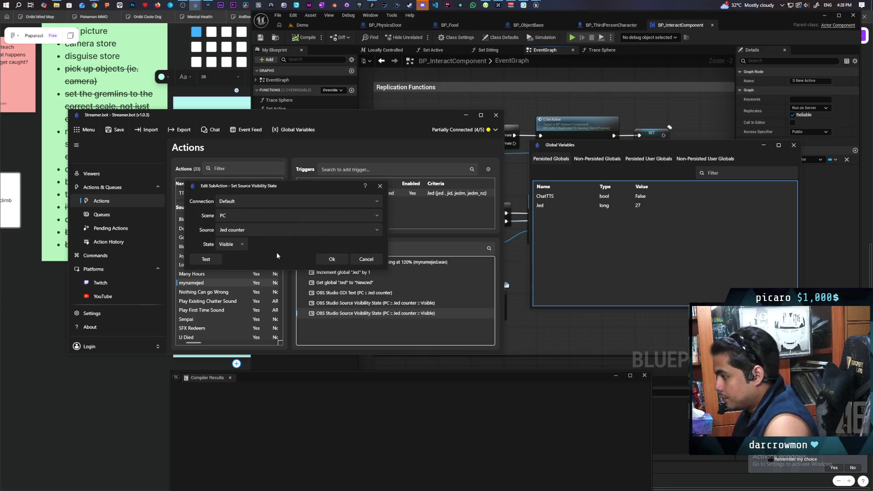
{"action": "left_click", "coordinate": [229, 244]}
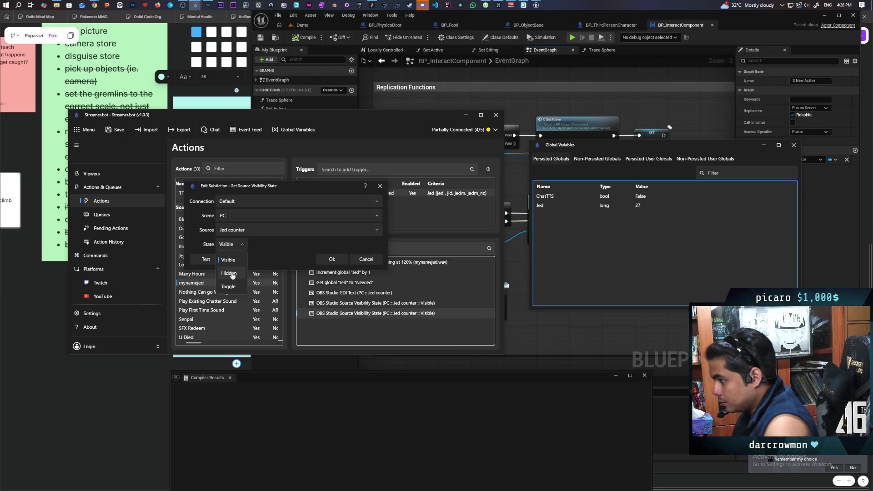
{"action": "left_click", "coordinate": [230, 273]}
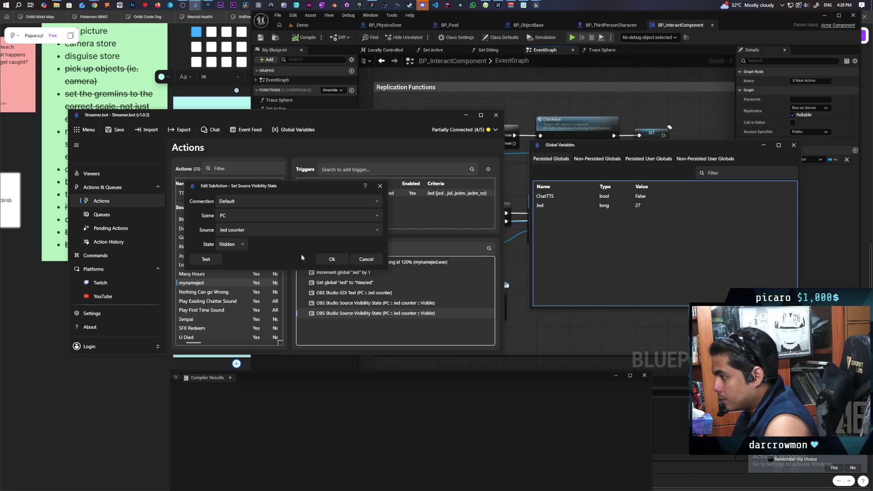
{"action": "left_click", "coordinate": [324, 263]}
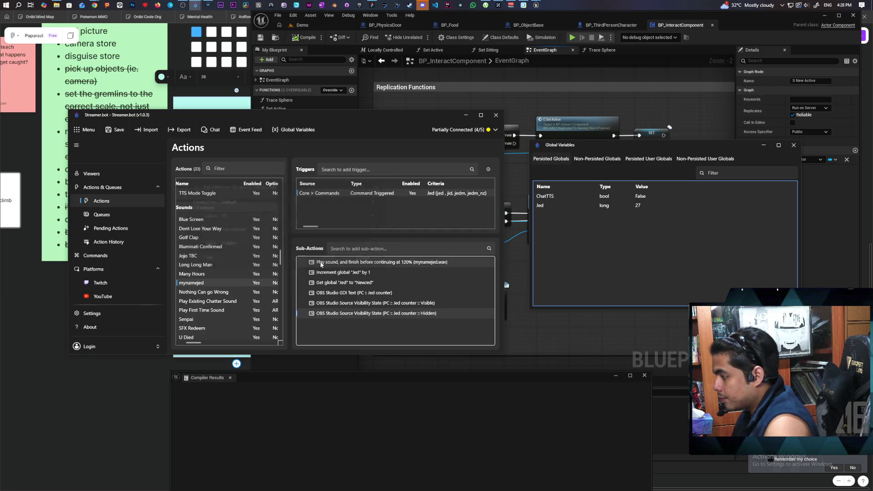
{"action": "right_click", "coordinate": [393, 325]}
Step: Add a 1000 ms Delay sub-action and move it between the Visible and Hidden steps
{"action": "mouse_move", "coordinate": [433, 396]}
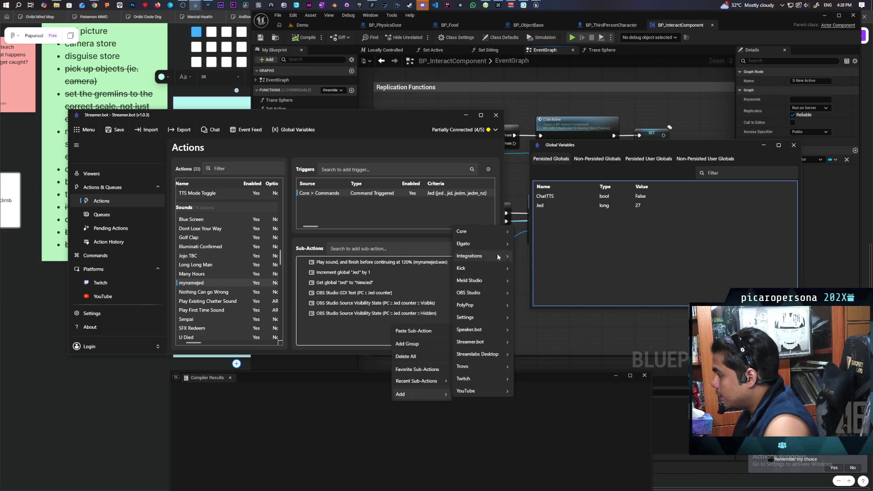
{"action": "mouse_move", "coordinate": [502, 234]}
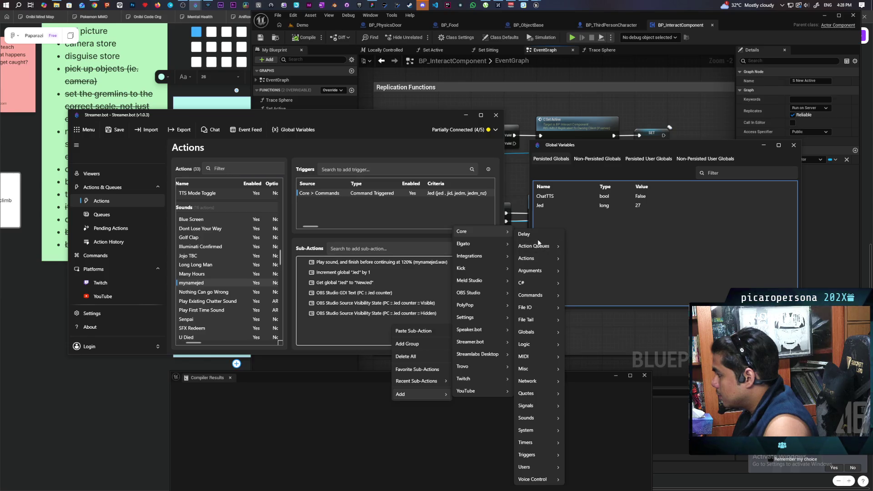
{"action": "left_click", "coordinate": [538, 233]}
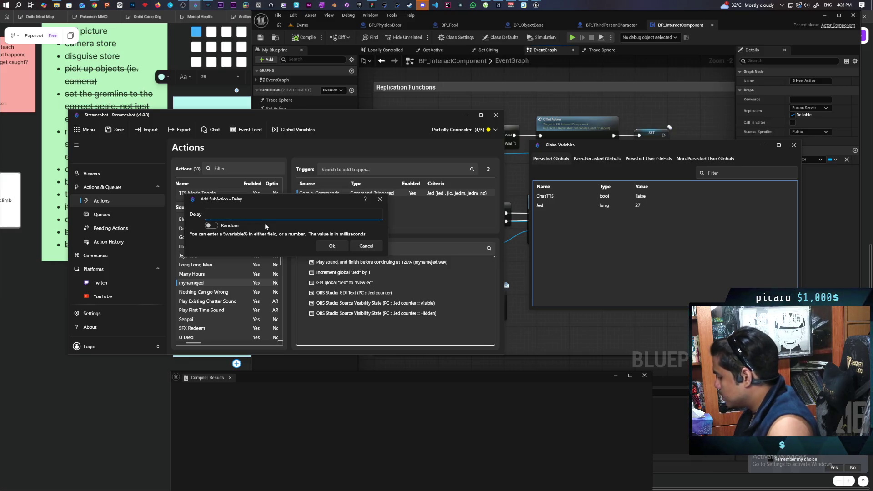
{"action": "type", "text": "1000"}
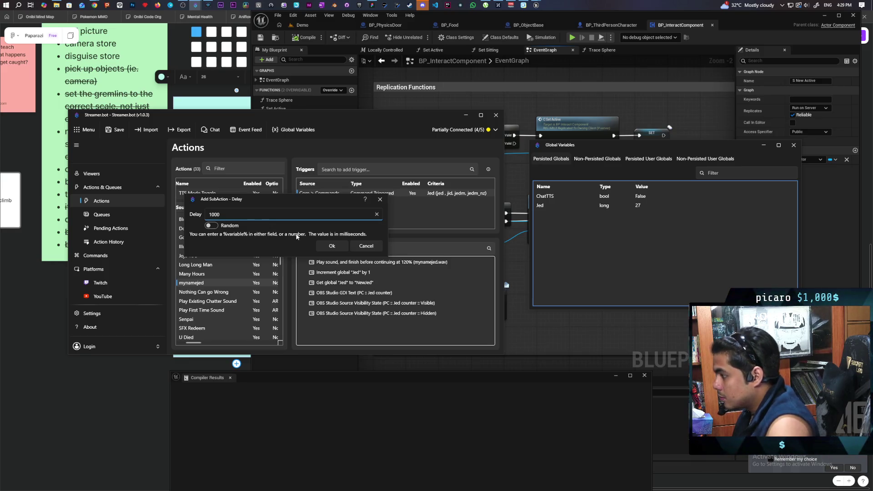
{"action": "key", "text": "Return"}
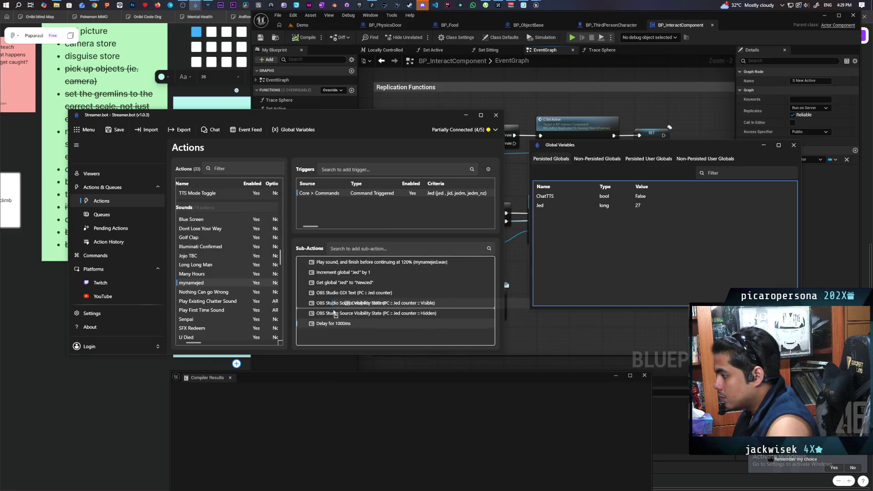
{"action": "left_click_drag", "start_coordinate": [336, 313], "coordinate": [335, 310]}
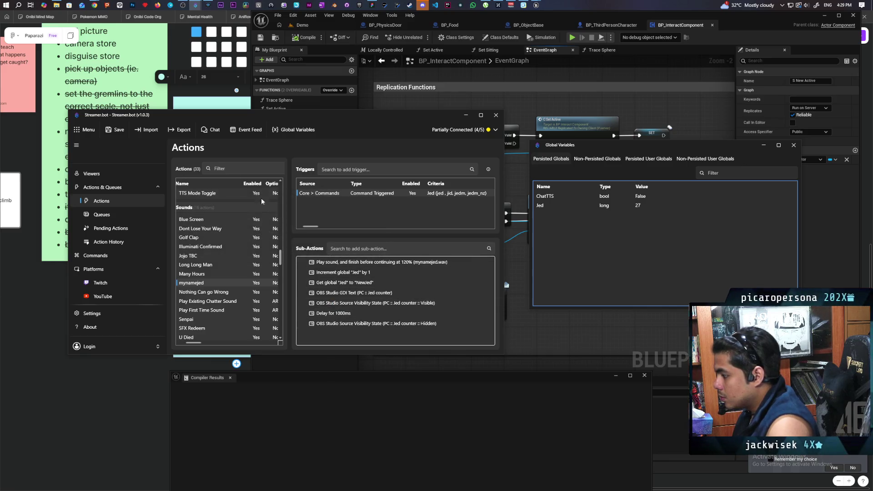
Step: Save the Jed action and test-run it from the command trigger
{"action": "left_click", "coordinate": [115, 132]}
{"action": "right_click", "coordinate": [363, 194]}
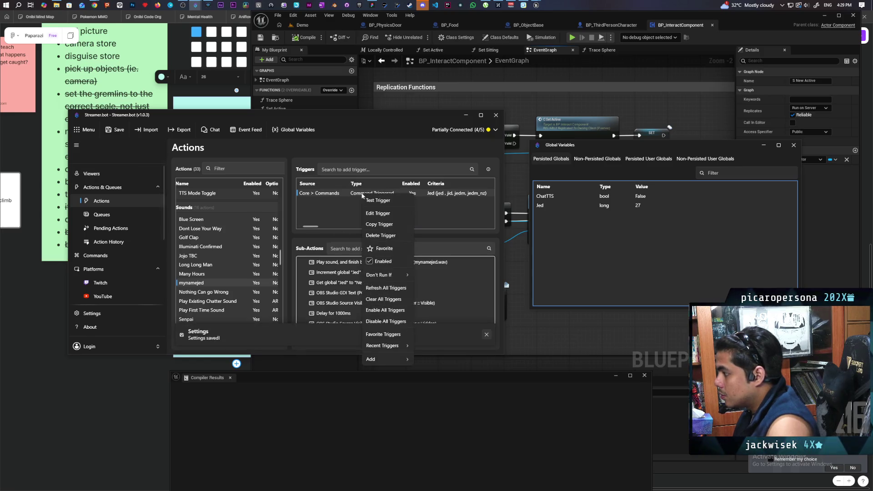
{"action": "left_click", "coordinate": [378, 200]}
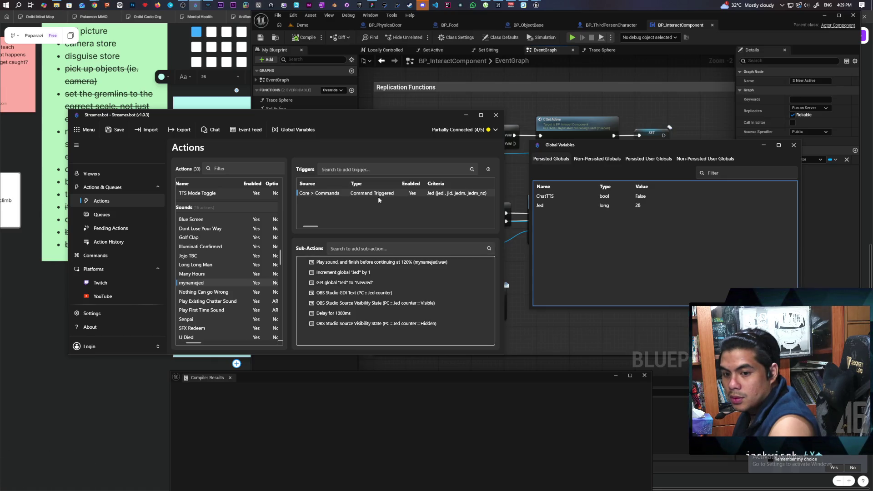
{"action": "right_click", "coordinate": [377, 197]}
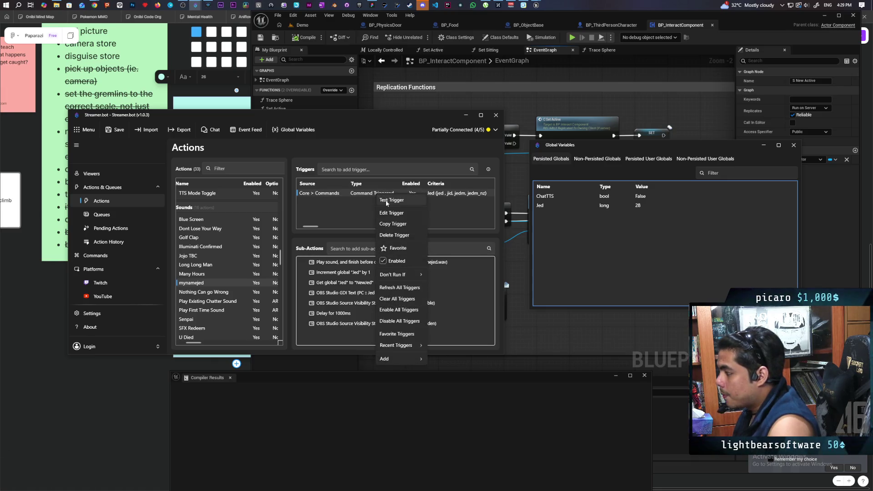
{"action": "left_click", "coordinate": [326, 341]}
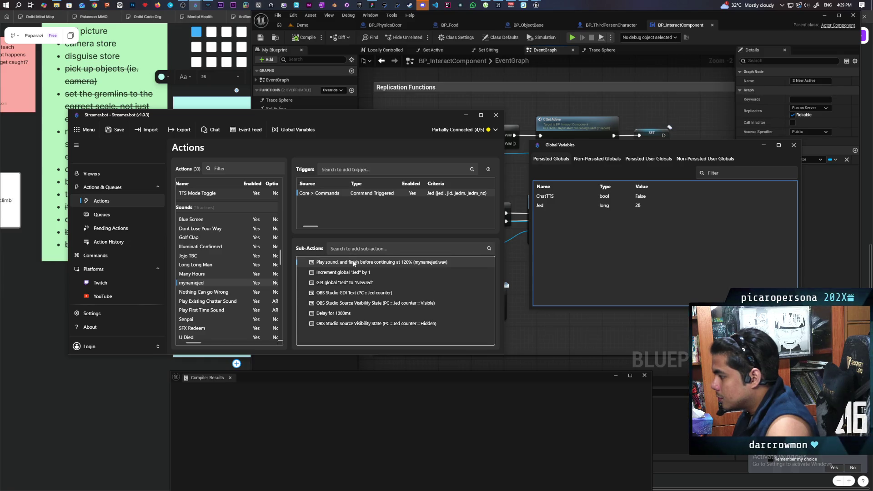
Step: Move the Play sound step below the counter's Visible step and save
{"action": "left_click_drag", "start_coordinate": [353, 263], "coordinate": [346, 302]}
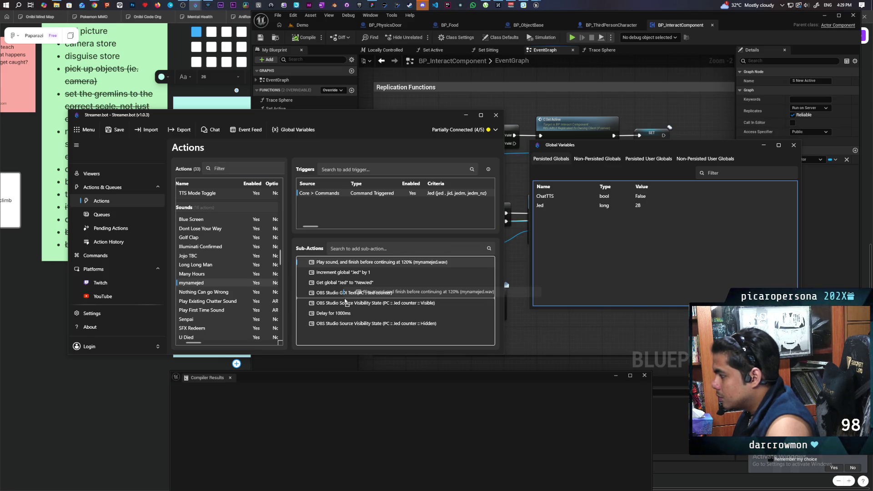
{"action": "left_click_drag", "start_coordinate": [345, 302], "coordinate": [344, 307]}
{"action": "left_click", "coordinate": [115, 130]}
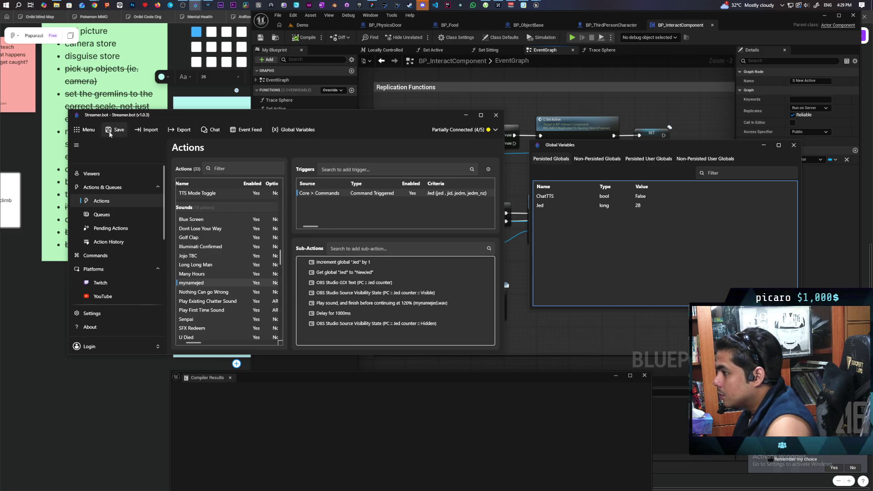
Step: Delete the 'Delay for 1000ms' step from the Jed action
{"action": "right_click", "coordinate": [313, 193]}
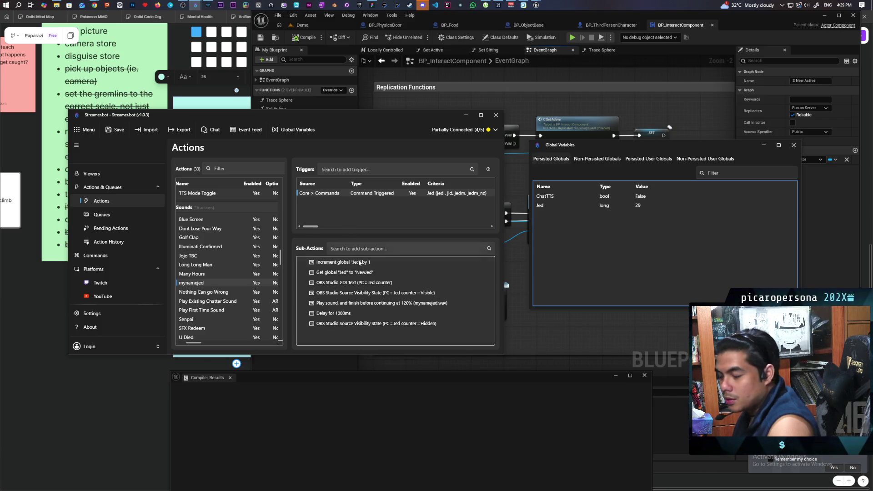
{"action": "left_click", "coordinate": [337, 314]}
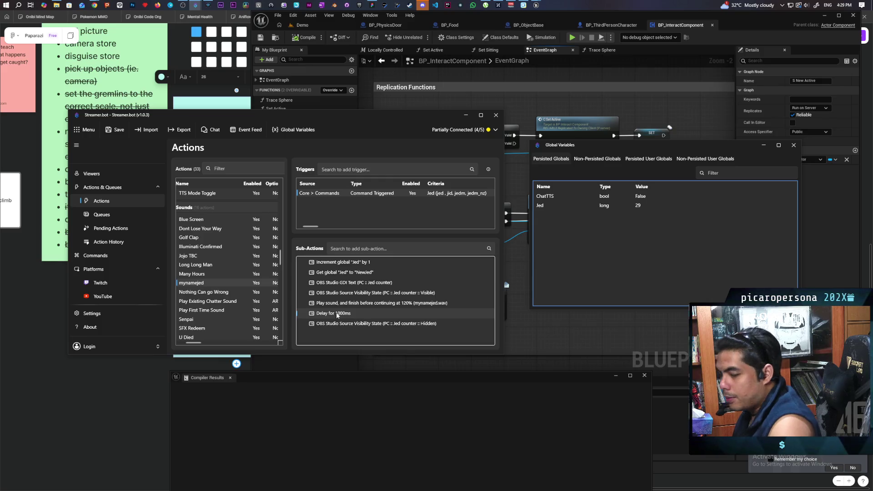
{"action": "right_click", "coordinate": [337, 315]}
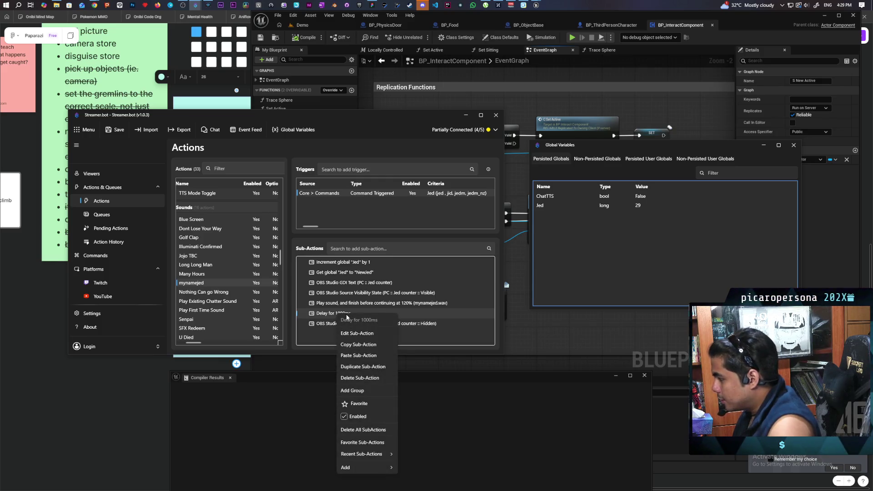
{"action": "left_click", "coordinate": [359, 377]}
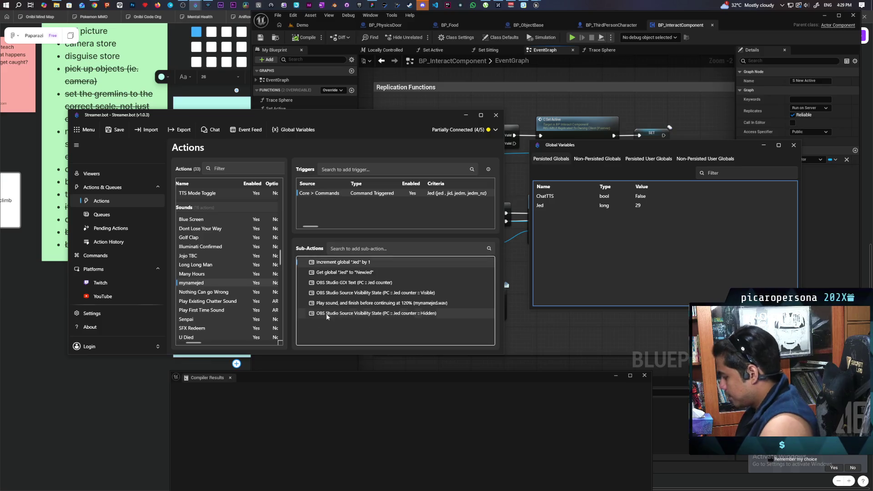
Step: Test-run the Jed action again without the delay
{"action": "right_click", "coordinate": [329, 195]}
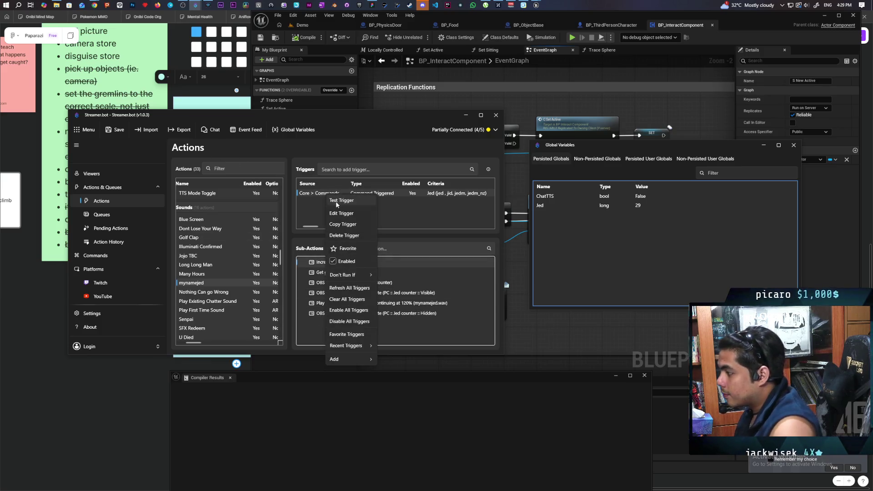
{"action": "left_click", "coordinate": [336, 201]}
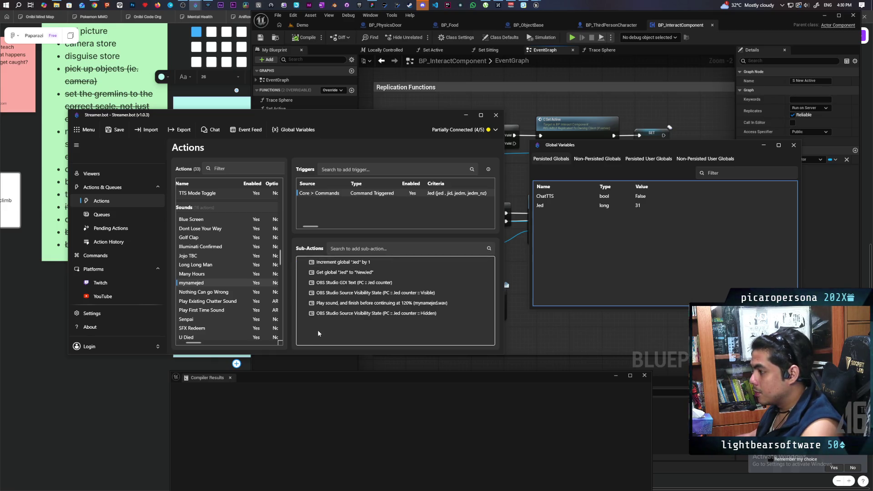
{"action": "right_click", "coordinate": [317, 329]}
Step: Add a 500 ms Delay between the sound playback and the Hidden step, then save
{"action": "mouse_move", "coordinate": [350, 400]}
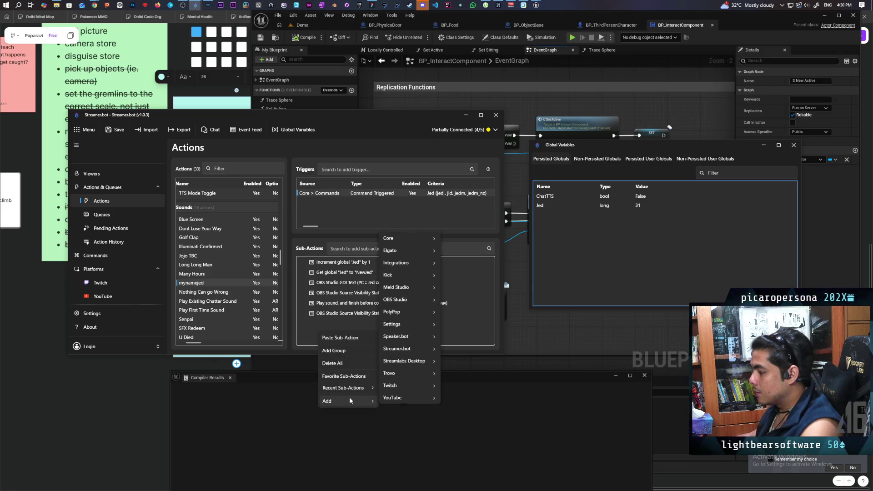
{"action": "mouse_move", "coordinate": [417, 237]}
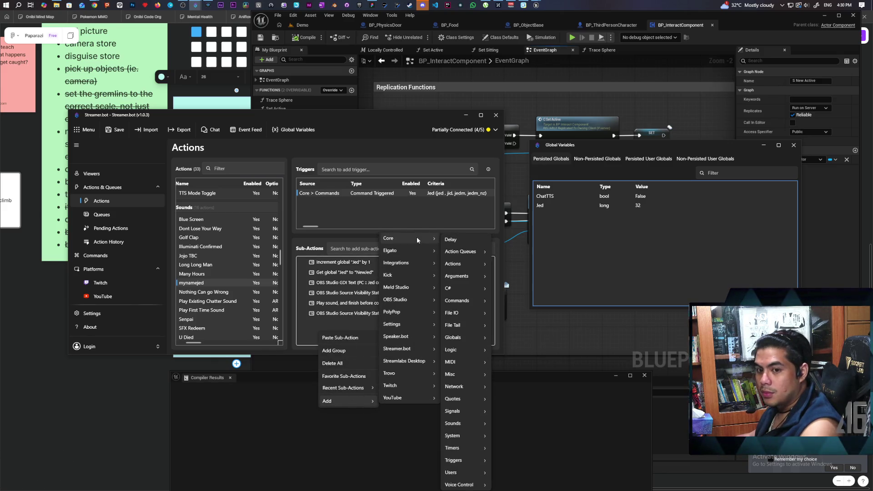
{"action": "left_click", "coordinate": [461, 241]}
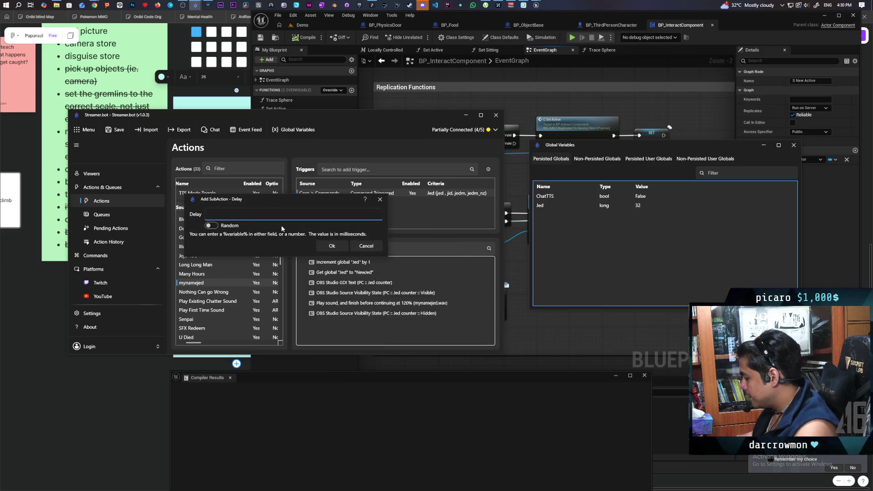
{"action": "type", "text": "500"}
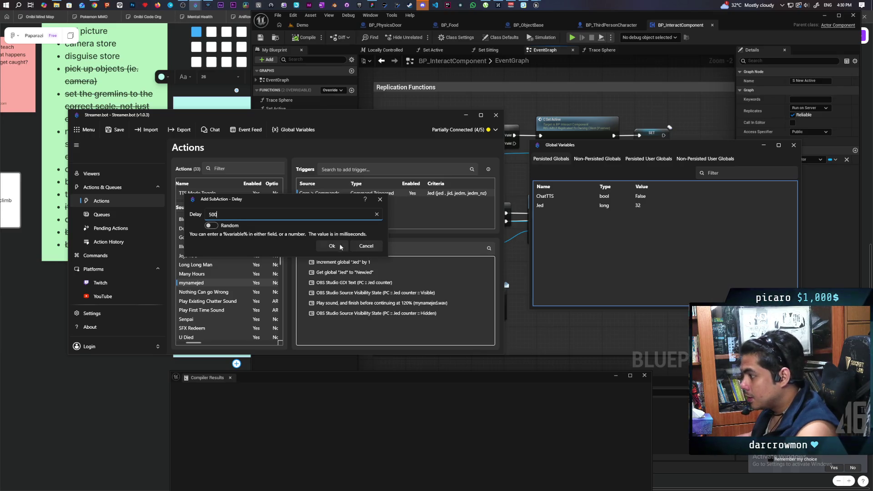
{"action": "left_click", "coordinate": [335, 245]}
{"action": "left_click_drag", "start_coordinate": [331, 311], "coordinate": [330, 309]}
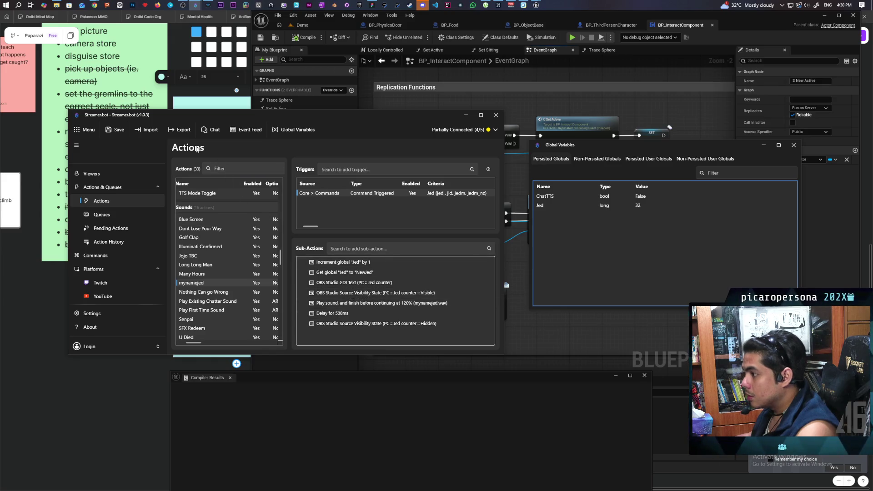
{"action": "left_click", "coordinate": [114, 130]}
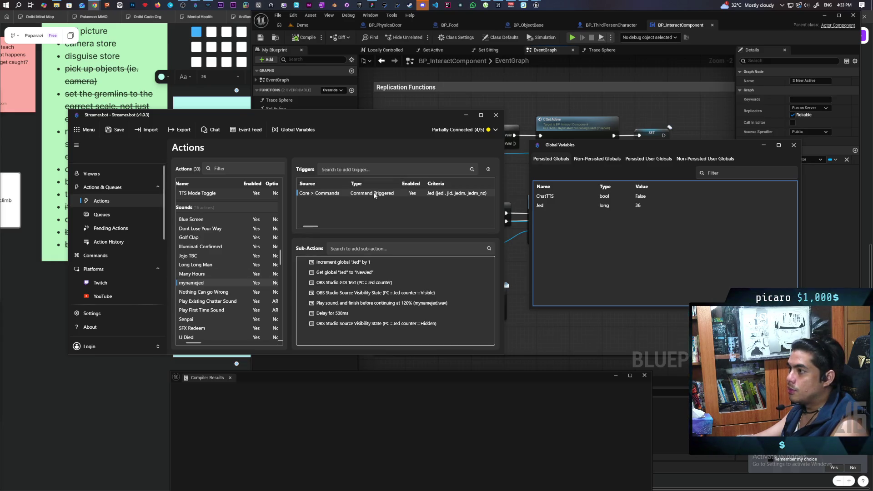
{"action": "mouse_move", "coordinate": [97, 8]}
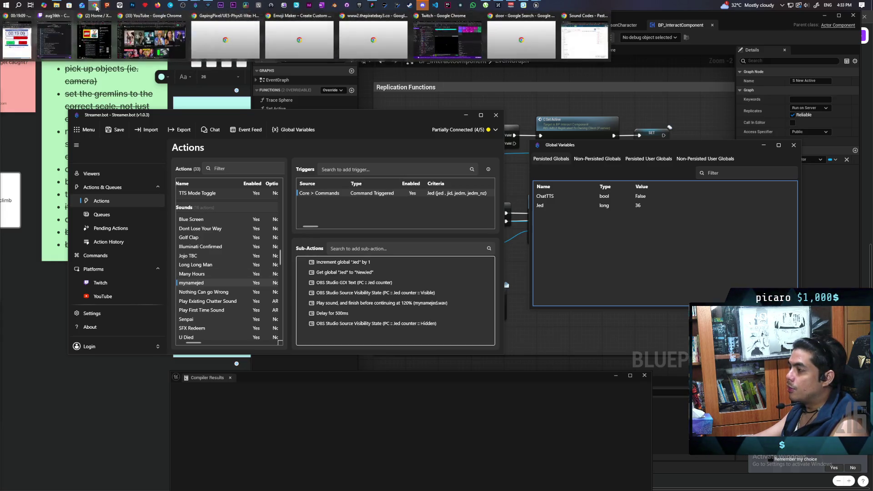
{"action": "left_click", "coordinate": [582, 41]}
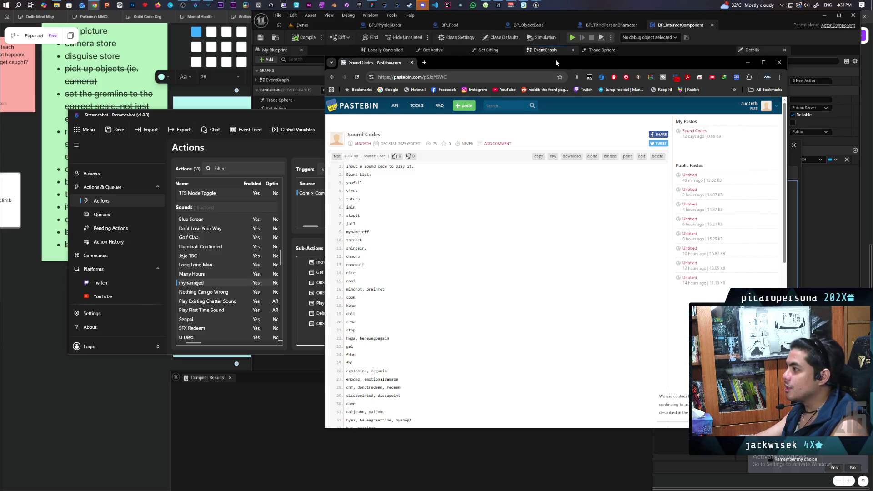
{"action": "left_click_drag", "start_coordinate": [556, 59], "coordinate": [551, 25]}
{"action": "scroll", "coordinate": [432, 213], "scroll_direction": "down", "scroll_amount": 8}
{"action": "scroll", "coordinate": [432, 218], "scroll_direction": "up", "scroll_amount": 4}
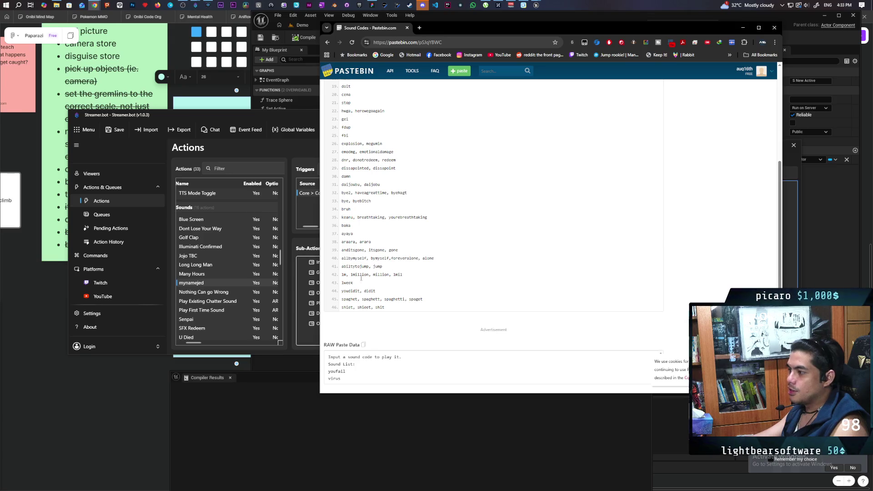
{"action": "scroll", "coordinate": [443, 286], "scroll_direction": "down", "scroll_amount": 3}
{"action": "scroll", "coordinate": [447, 291], "scroll_direction": "up", "scroll_amount": 7}
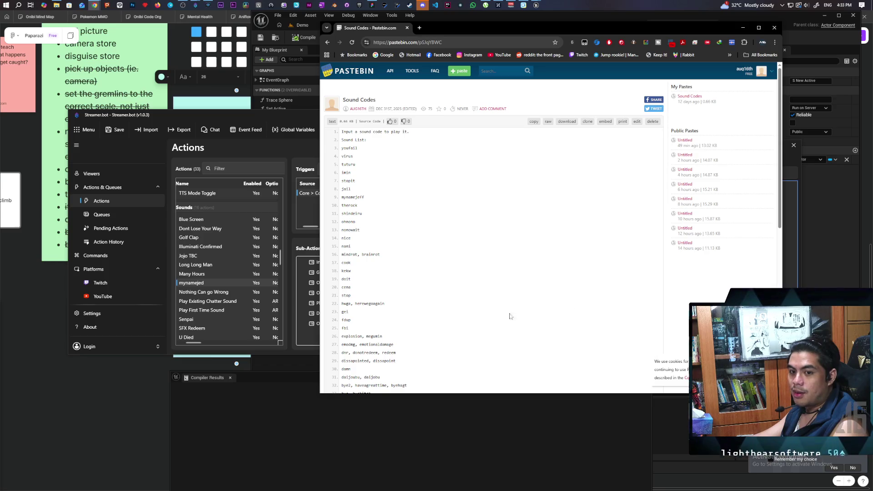
{"action": "left_click", "coordinate": [743, 28]}
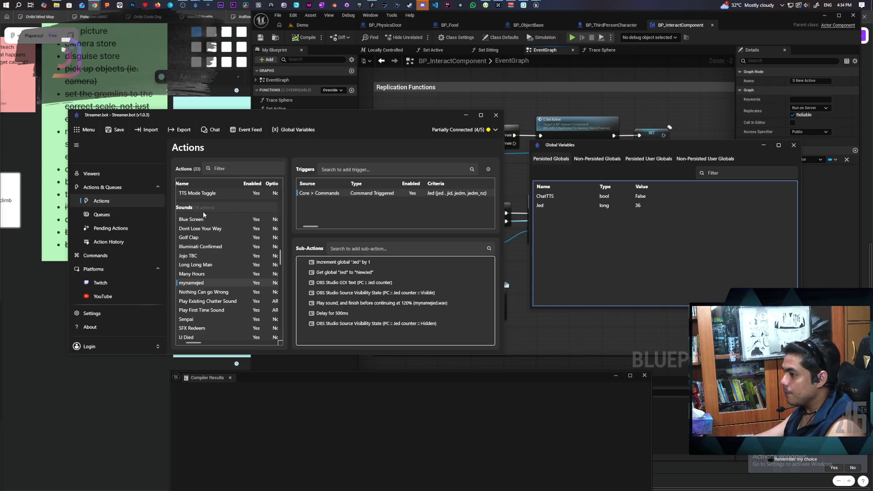
Step: Close the Global Variables window and return to the Pastebin page in Chrome
{"action": "left_click", "coordinate": [466, 116]}
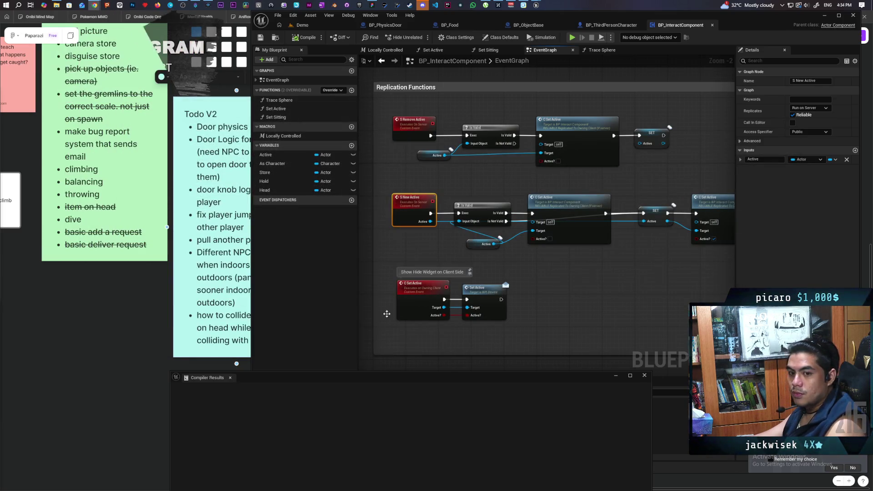
{"action": "left_click", "coordinate": [195, 5]}
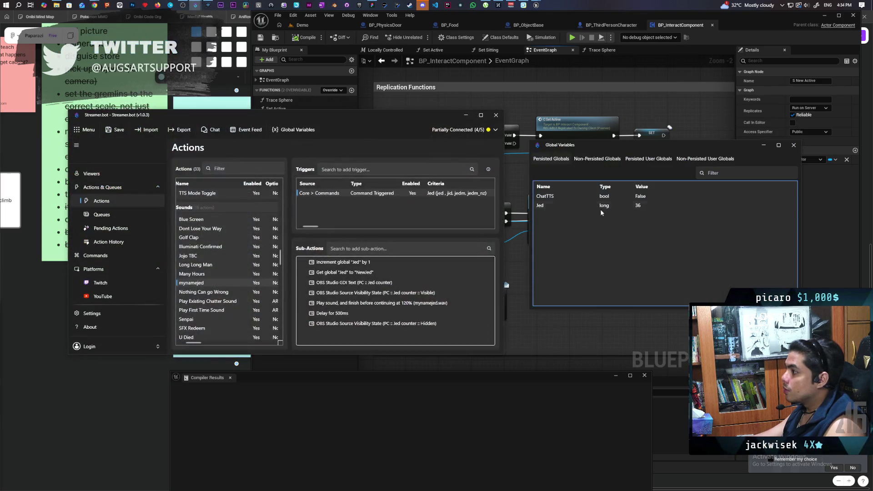
{"action": "left_click", "coordinate": [794, 146]}
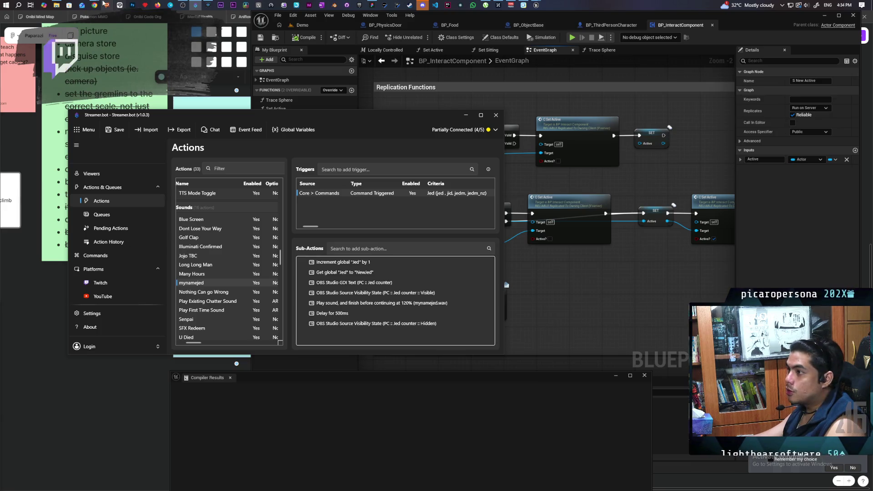
{"action": "left_click", "coordinate": [104, 5]}
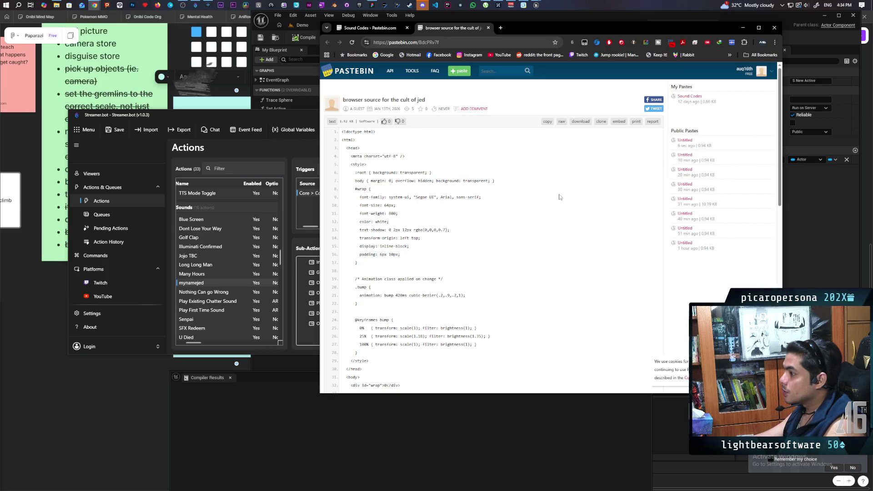
{"action": "scroll", "coordinate": [559, 200], "scroll_direction": "down", "scroll_amount": 6}
{"action": "scroll", "coordinate": [556, 210], "scroll_direction": "up", "scroll_amount": 6}
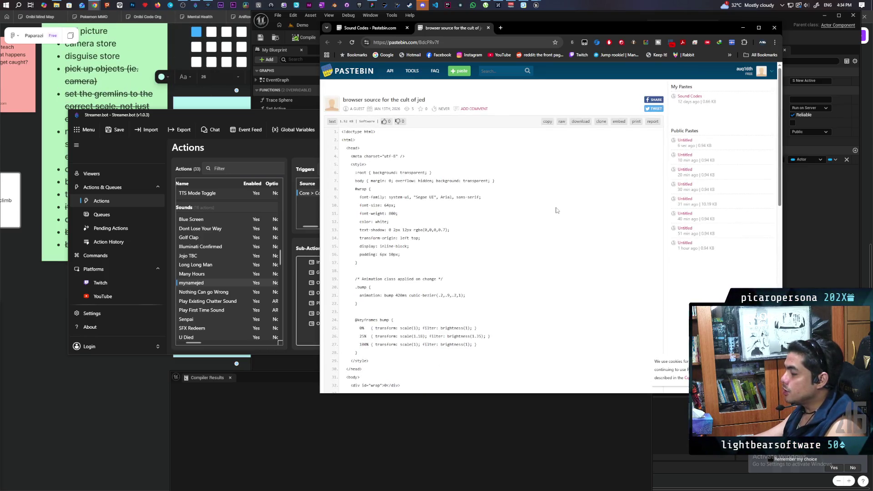
{"action": "scroll", "coordinate": [556, 210], "scroll_direction": "down", "scroll_amount": 6}
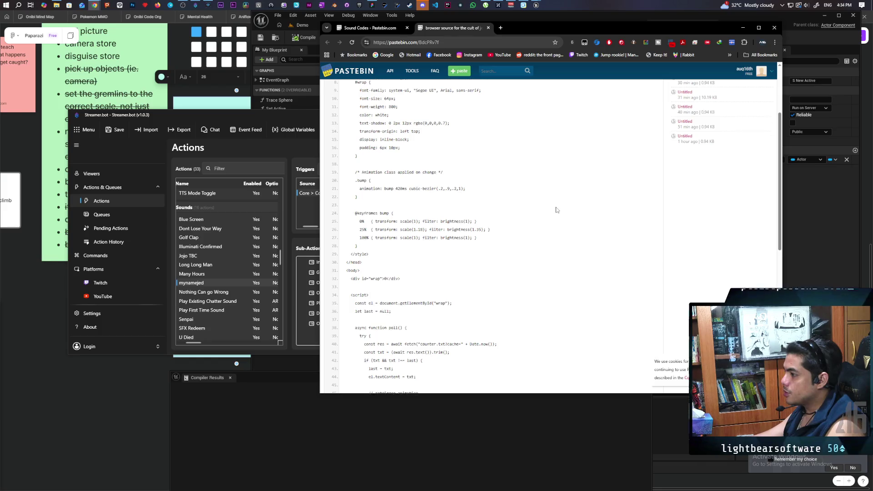
{"action": "scroll", "coordinate": [556, 210], "scroll_direction": "down", "scroll_amount": 1}
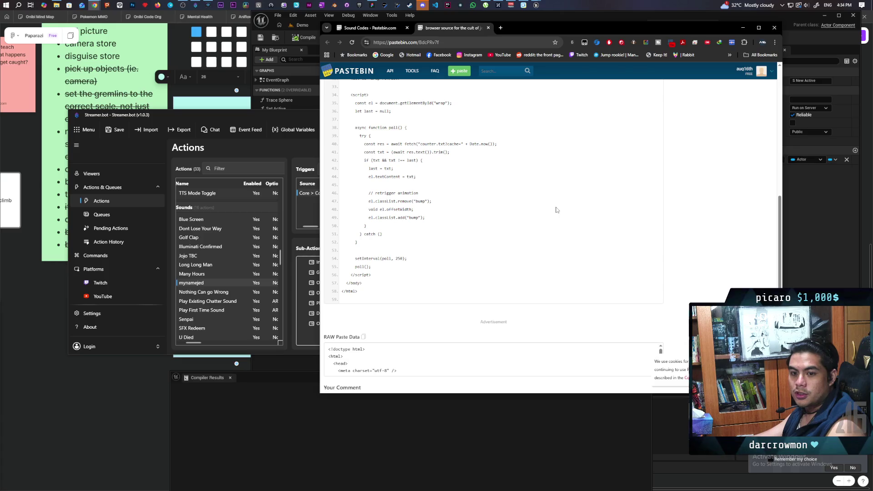
{"action": "scroll", "coordinate": [558, 207], "scroll_direction": "up", "scroll_amount": 6}
{"action": "scroll", "coordinate": [558, 207], "scroll_direction": "up", "scroll_amount": 1}
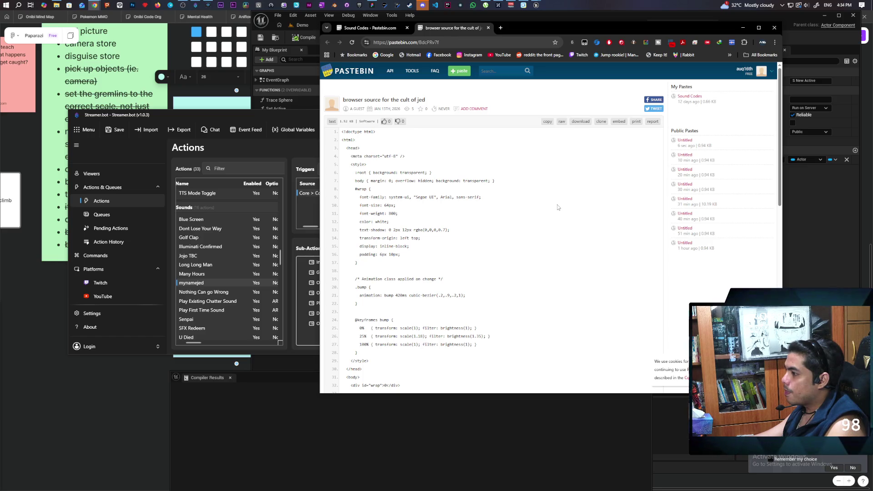
{"action": "scroll", "coordinate": [558, 207], "scroll_direction": "down", "scroll_amount": 5}
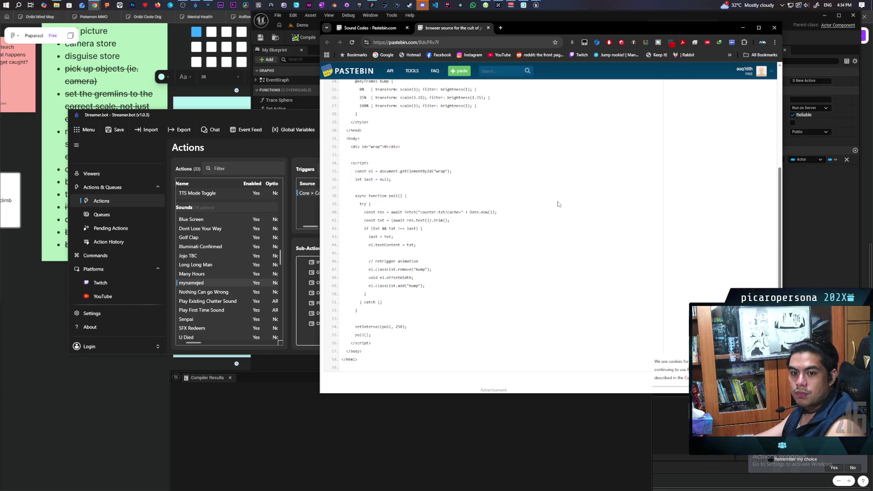
{"action": "scroll", "coordinate": [558, 204], "scroll_direction": "up", "scroll_amount": 5}
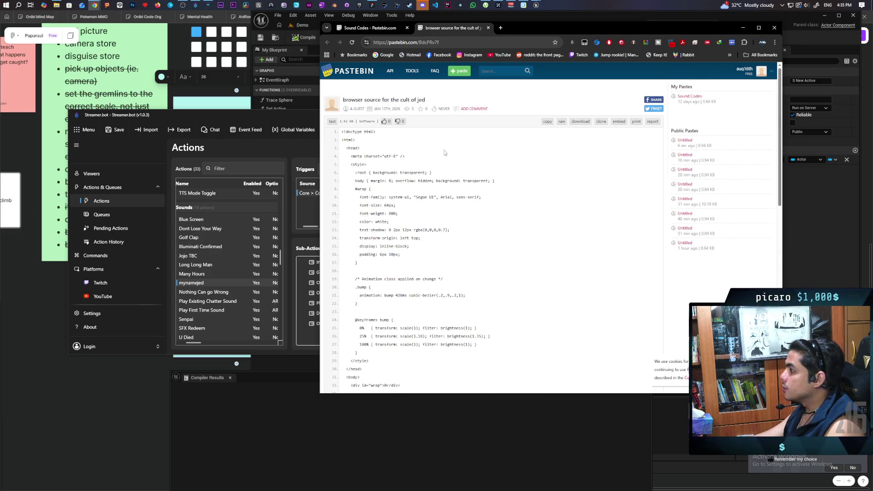
{"action": "left_click", "coordinate": [580, 121]}
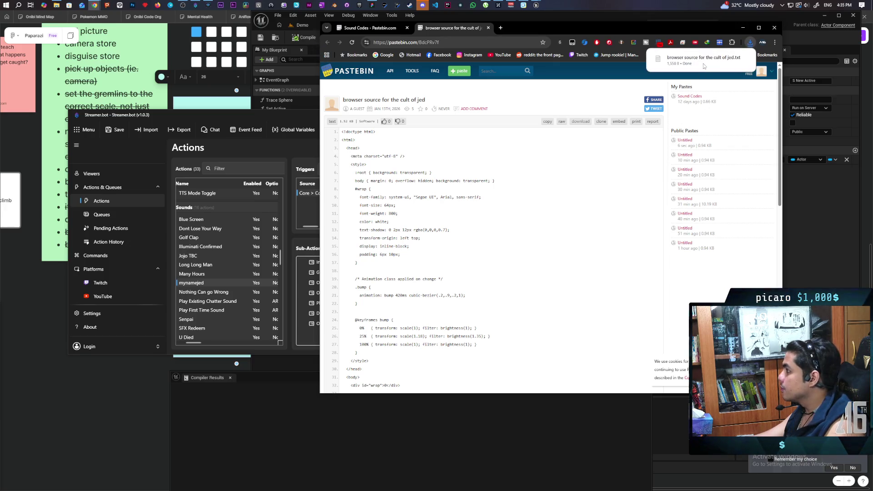
Step: Show the downloaded 'browser source for the cult of jed.txt' in the Downloads folder
{"action": "left_click", "coordinate": [738, 62]}
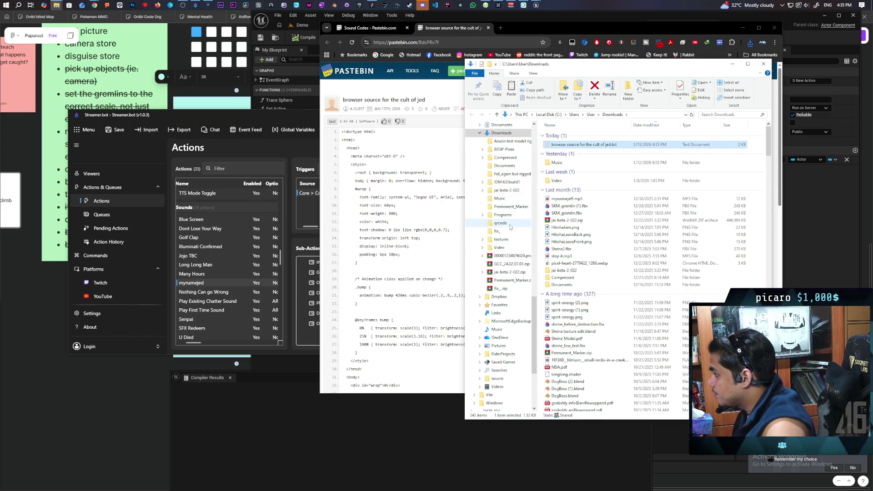
Step: Go through the memesounds folder up to the Desktop's aug16th channel folder
{"action": "scroll", "coordinate": [510, 226], "scroll_direction": "up", "scroll_amount": 5}
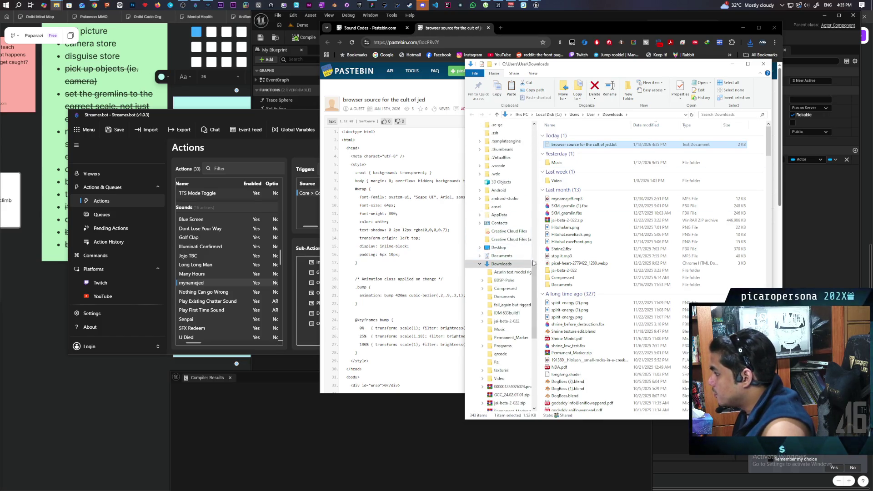
{"action": "scroll", "coordinate": [533, 262], "scroll_direction": "up", "scroll_amount": 10}
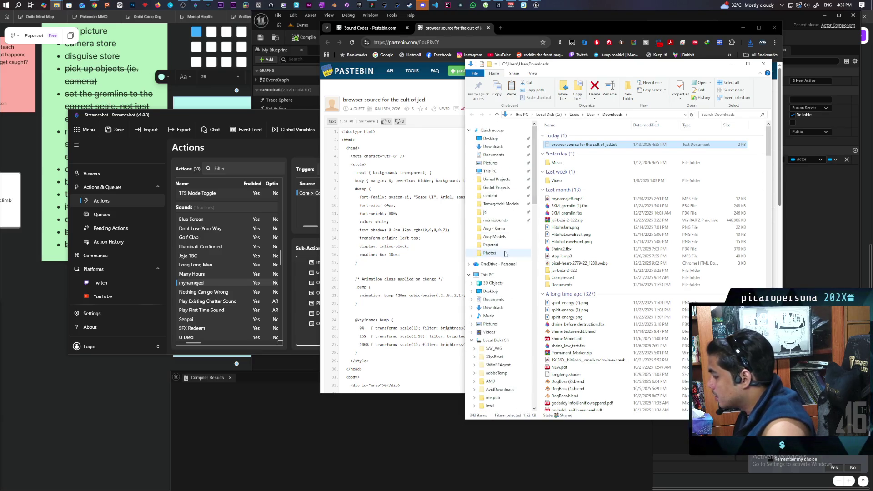
{"action": "left_click", "coordinate": [495, 220]}
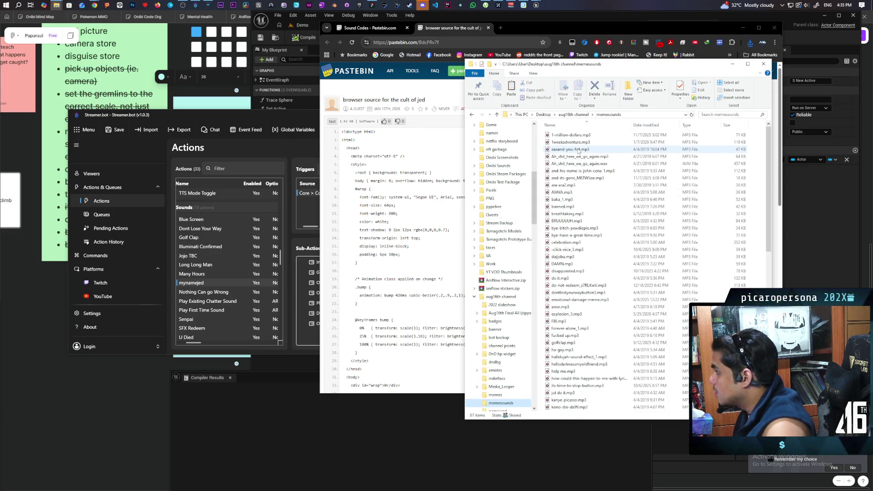
{"action": "left_click", "coordinate": [573, 115]}
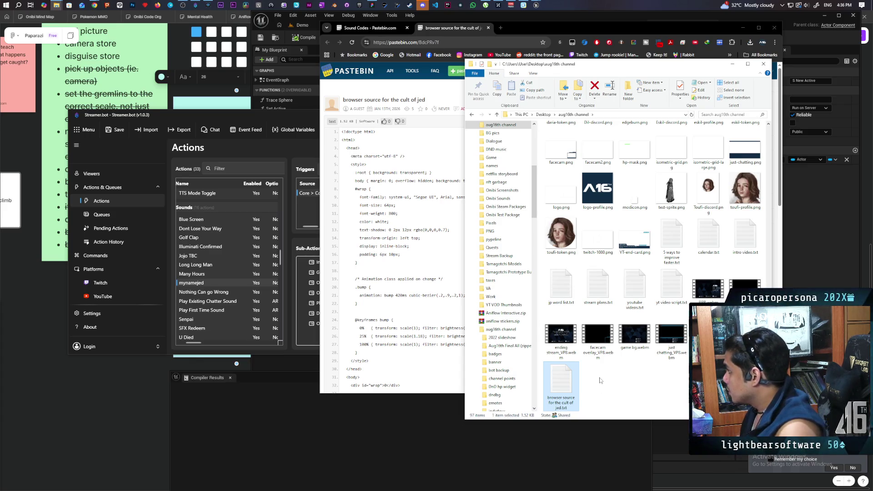
Step: View the aug16th channel folder's properties and close them without changes
{"action": "right_click", "coordinate": [598, 377]}
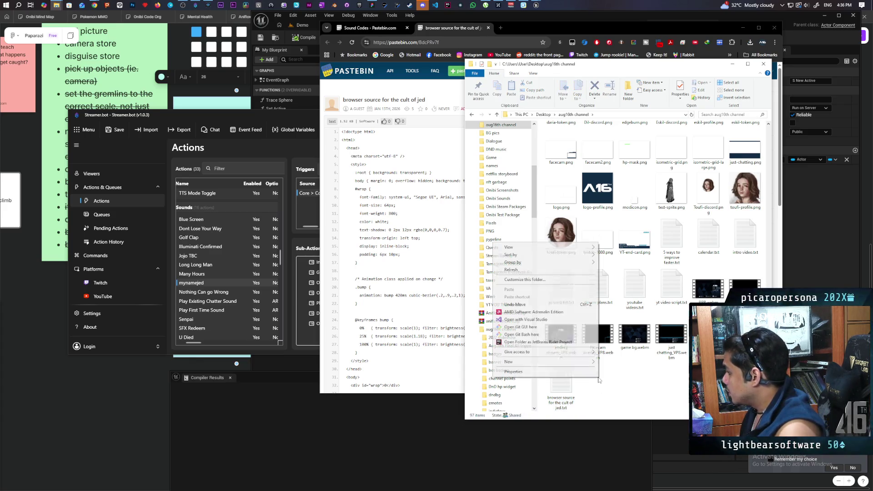
{"action": "left_click", "coordinate": [526, 279]}
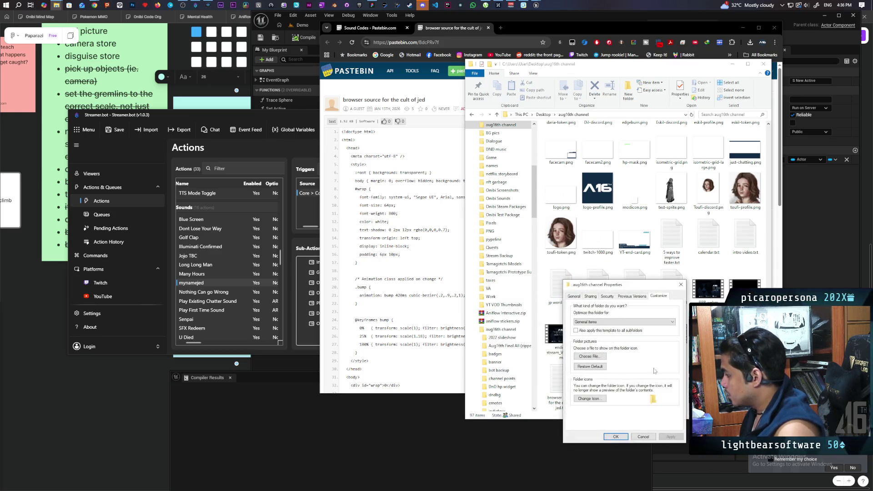
{"action": "left_click", "coordinate": [651, 436]}
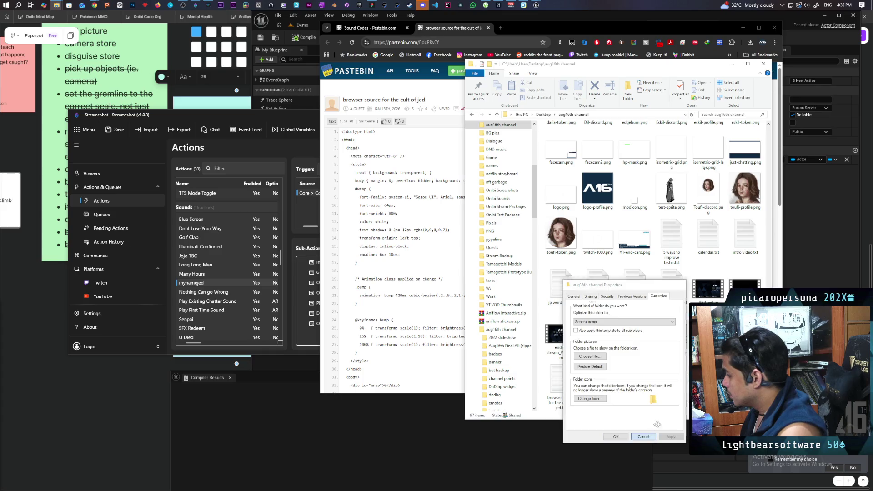
Step: Create a new folder named JedWebSource in aug16th channel
{"action": "left_click", "coordinate": [630, 90]}
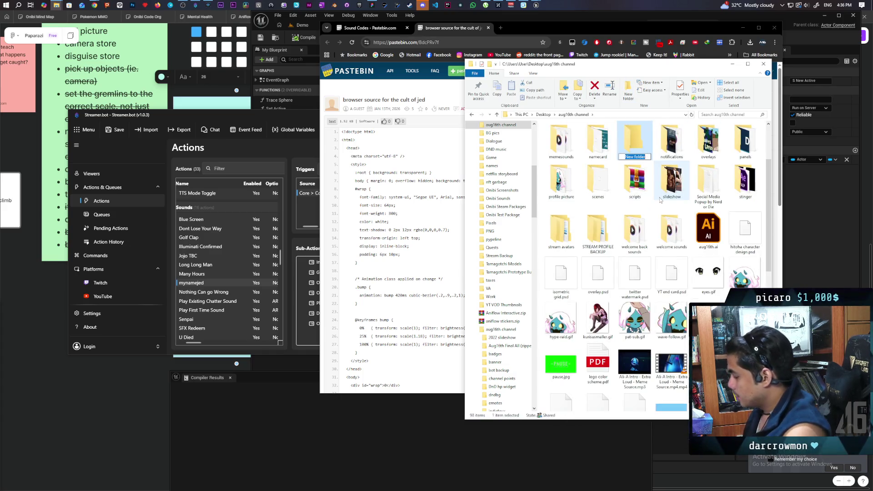
{"action": "type", "text": "Jed"}
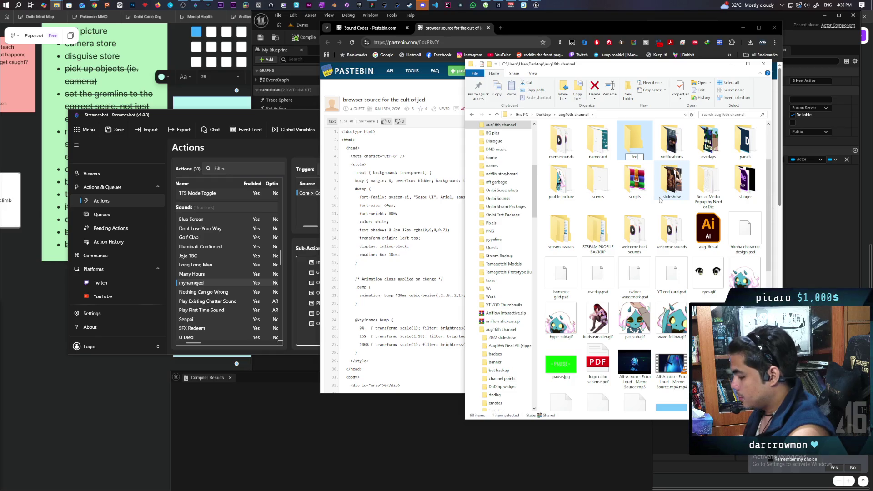
{"action": "type", "text": "Web"}
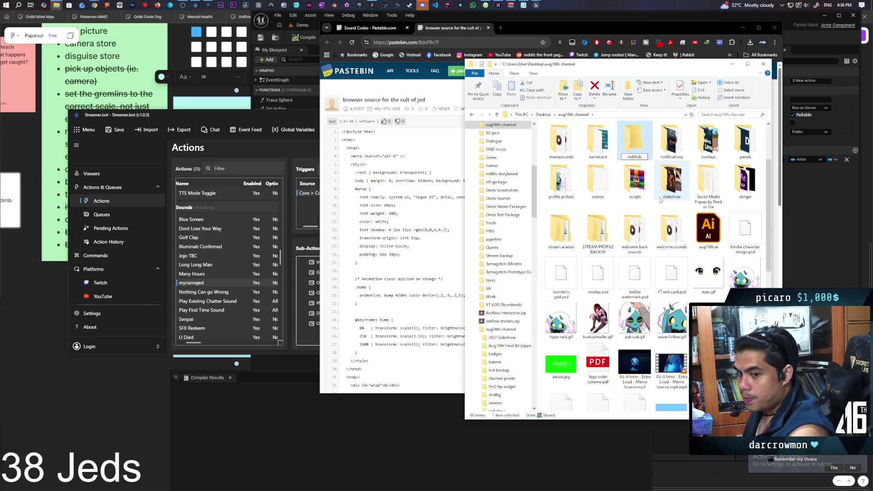
{"action": "type", "text": "Source"}
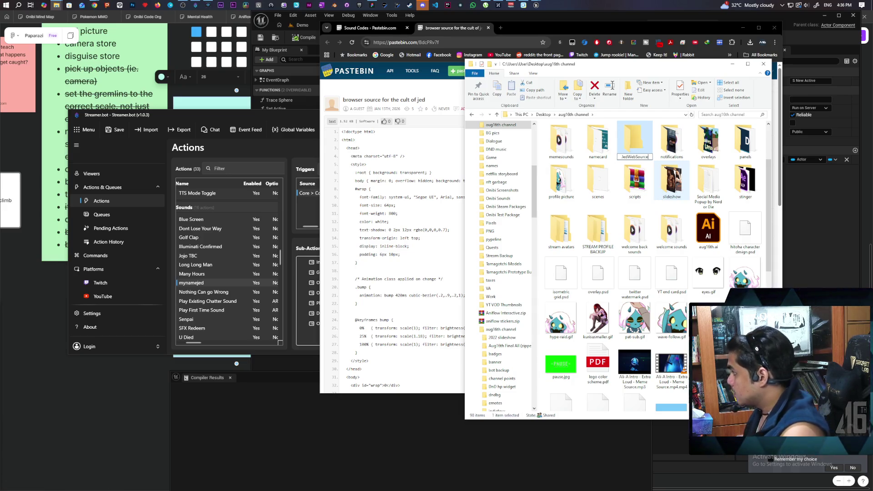
{"action": "key", "text": "Return"}
Step: Select the 'browser source for the cult of jed.txt' file
{"action": "scroll", "coordinate": [631, 242], "scroll_direction": "down", "scroll_amount": 5}
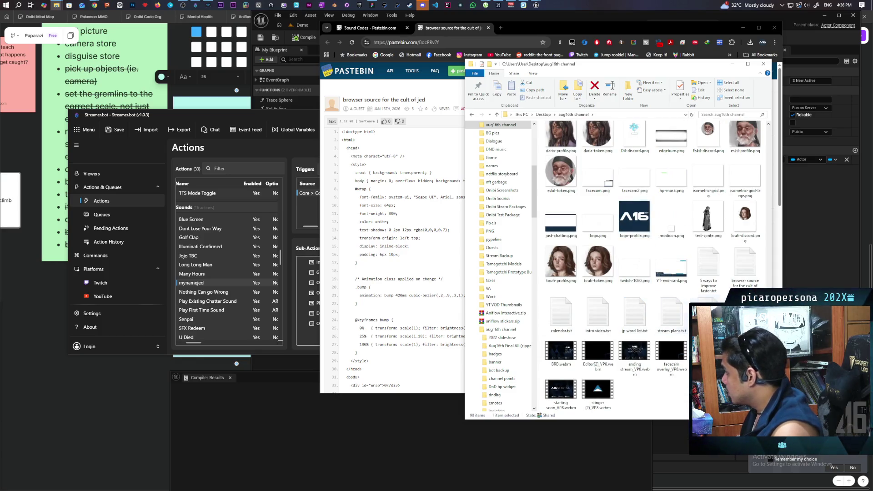
{"action": "left_click", "coordinate": [741, 281]}
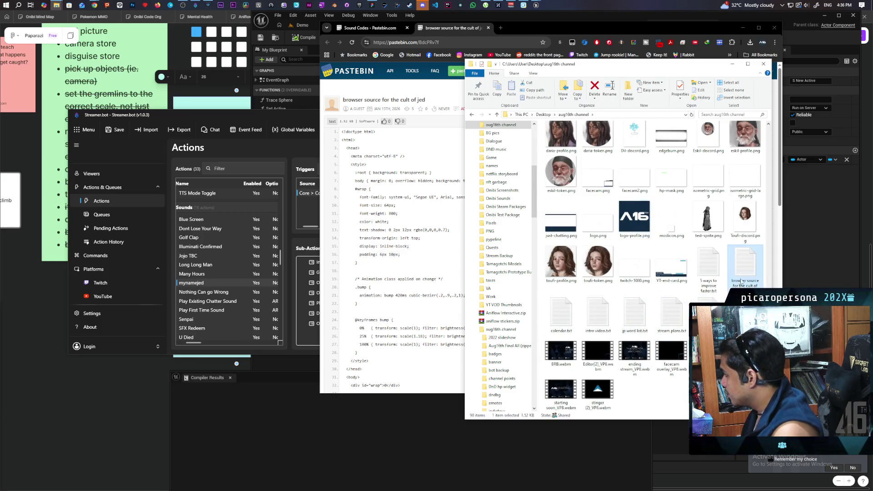
{"action": "scroll", "coordinate": [708, 234], "scroll_direction": "up", "scroll_amount": 5}
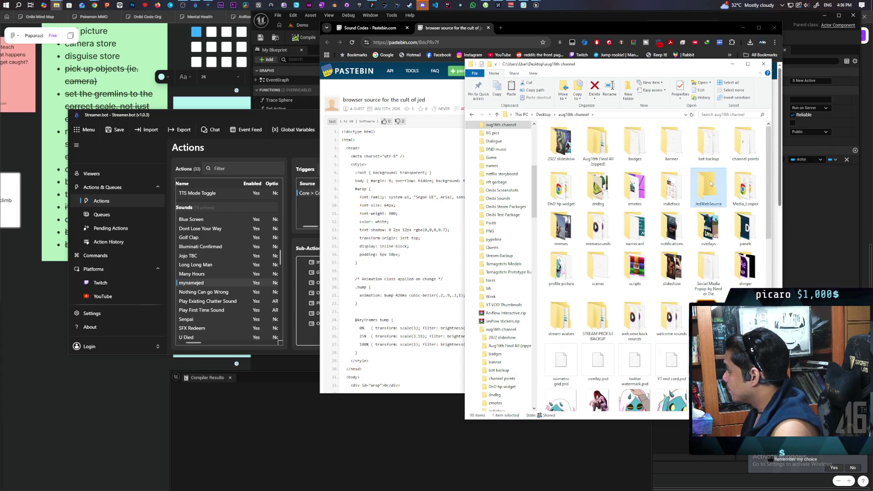
Step: Paste the browser source file into JedWebSource and rename it Index.html, accepting the extension change
{"action": "double_click", "coordinate": [708, 189]}
{"action": "key", "text": "ctrl+v"}
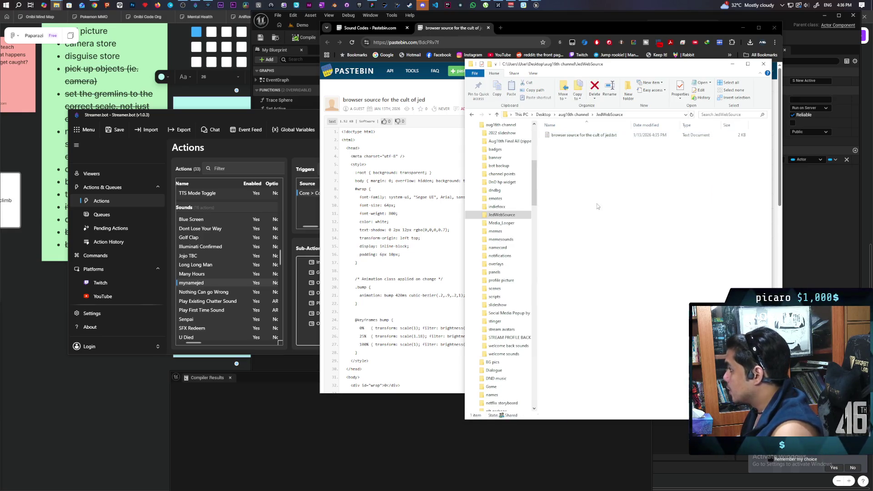
{"action": "key", "text": "F2"}
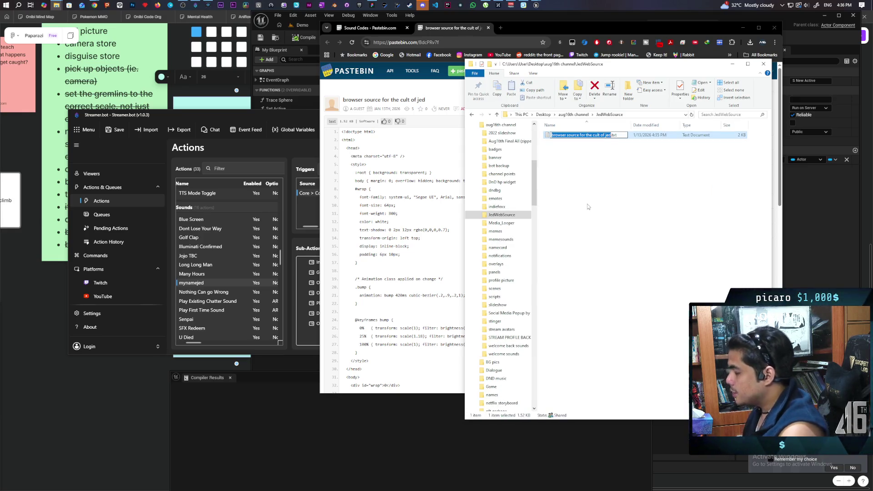
{"action": "type", "text": "Index."}
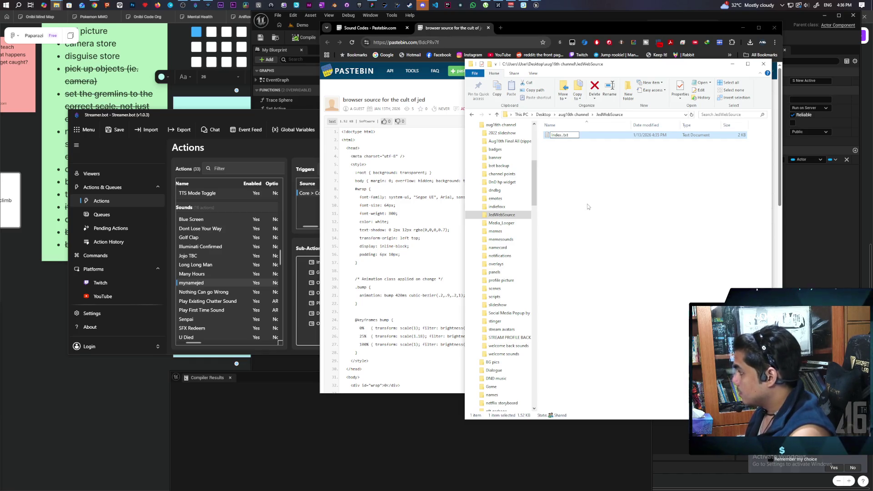
{"action": "key", "text": "Delete"}
{"action": "key", "text": "Delete"}
{"action": "key", "text": "Delete"}
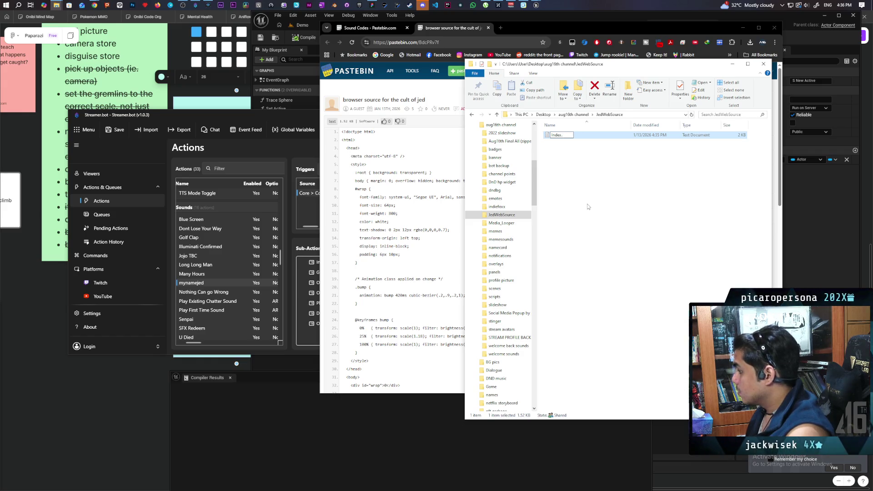
{"action": "type", "text": "html"}
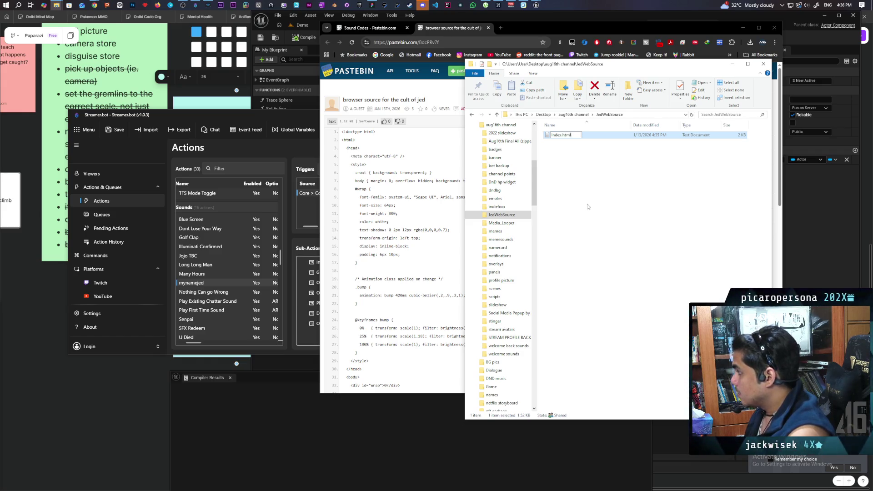
{"action": "key", "text": "Return"}
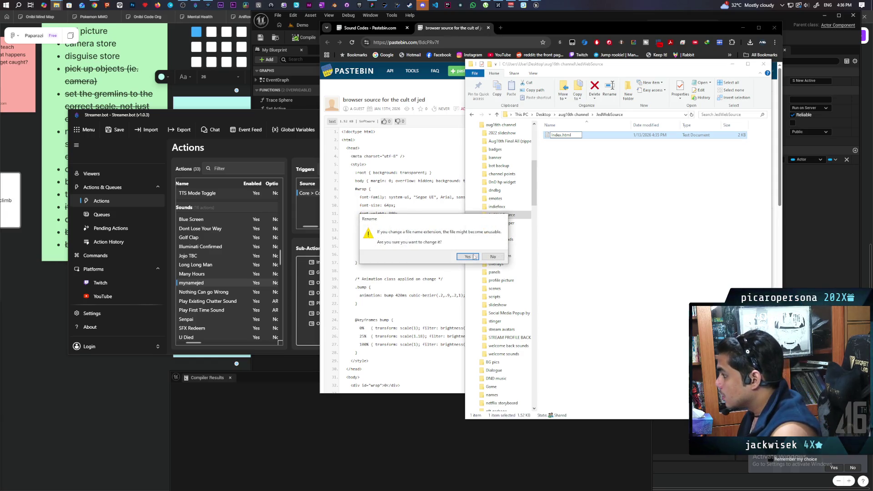
{"action": "left_click", "coordinate": [468, 257]}
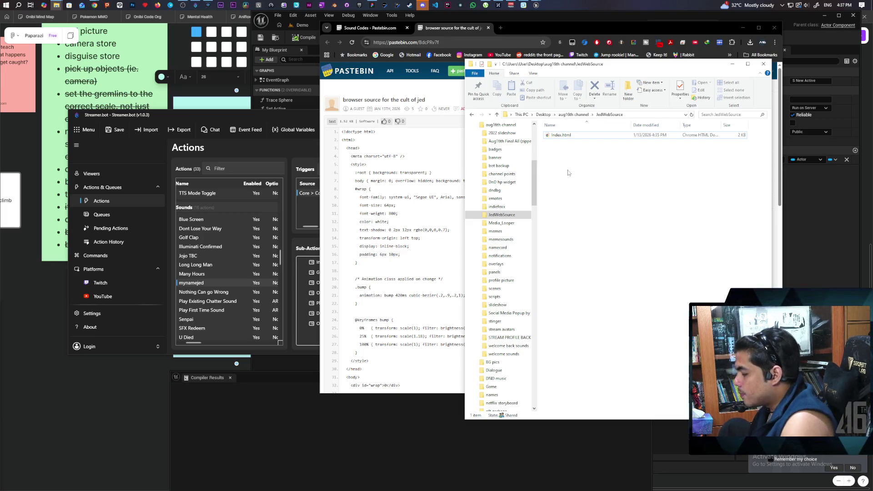
Step: Add a new empty text document named counter.txt next to index.html
{"action": "right_click", "coordinate": [568, 174]}
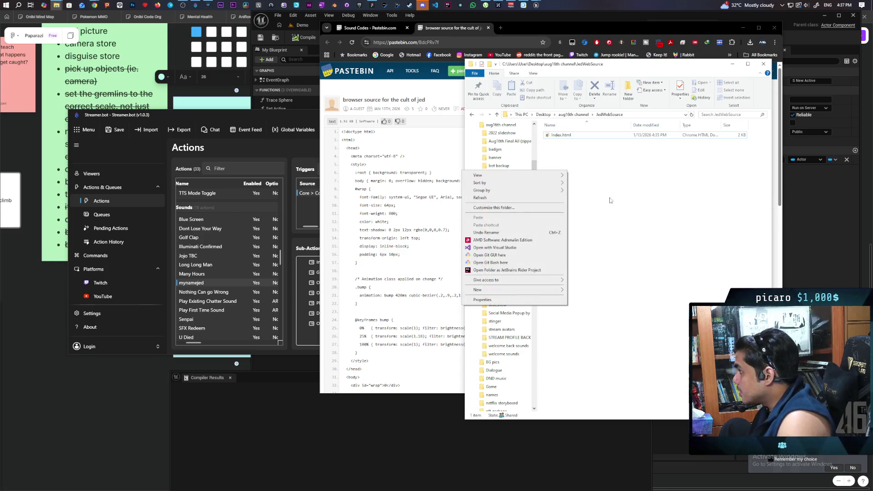
{"action": "mouse_move", "coordinate": [513, 294]}
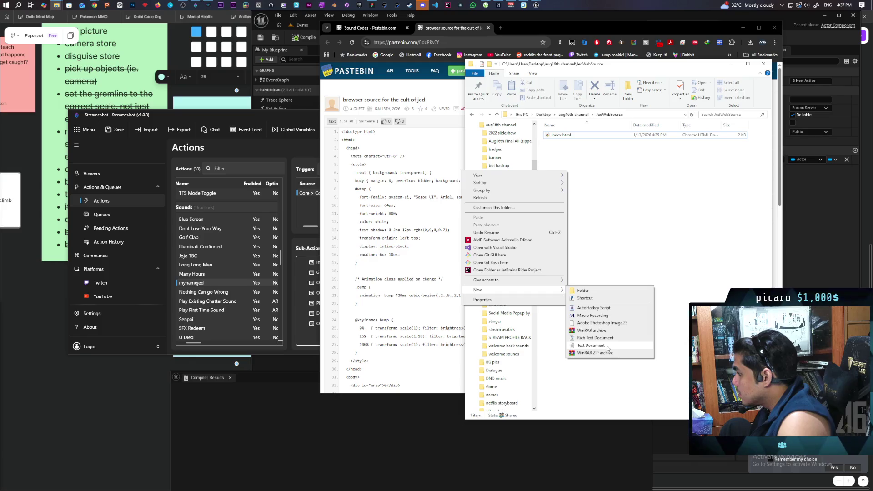
{"action": "left_click", "coordinate": [591, 345]}
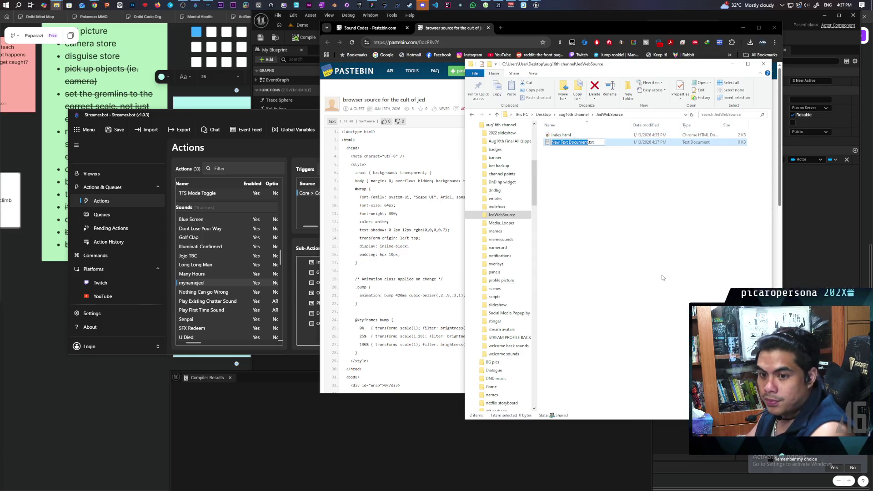
{"action": "type", "text": "count"}
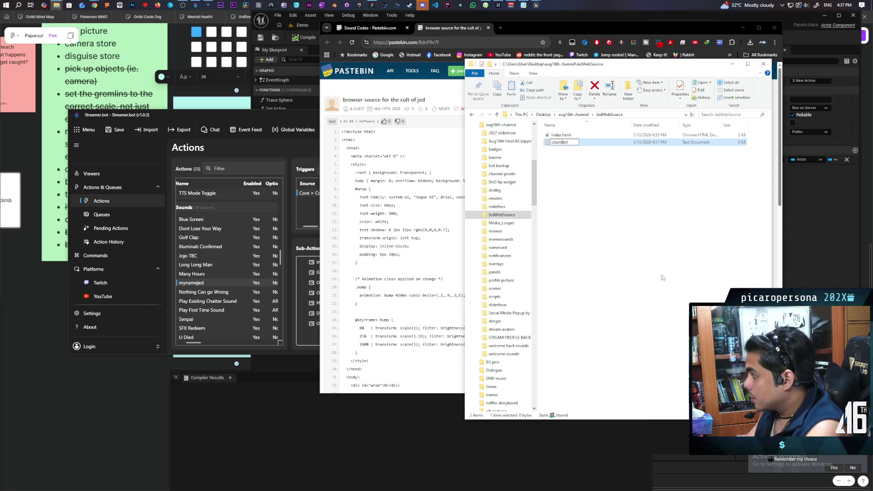
{"action": "type", "text": "er"}
{"action": "left_click", "coordinate": [648, 228]}
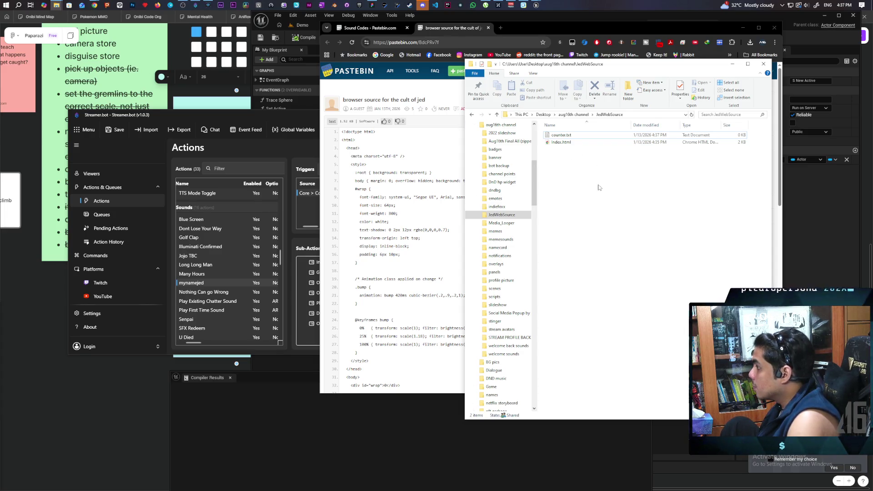
{"action": "left_click", "coordinate": [561, 143]}
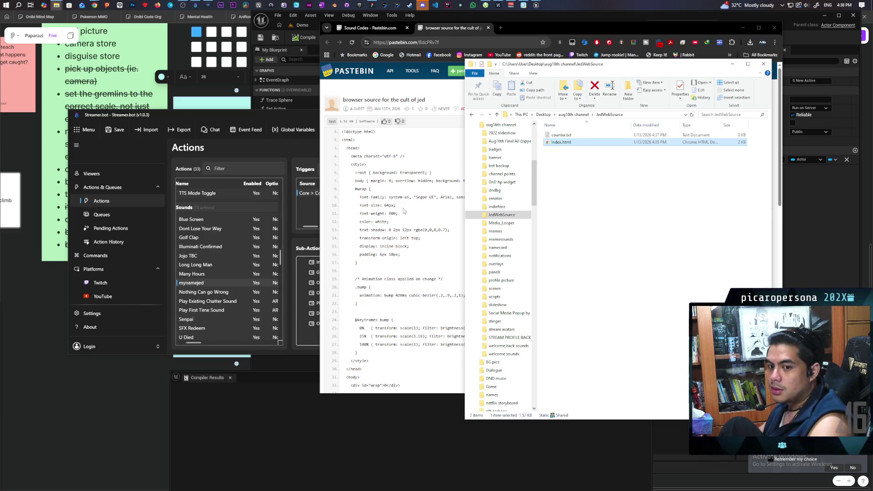
Step: Enter 0 as the starting count in counter.txt in Notepad, then save and close
{"action": "double_click", "coordinate": [560, 135]}
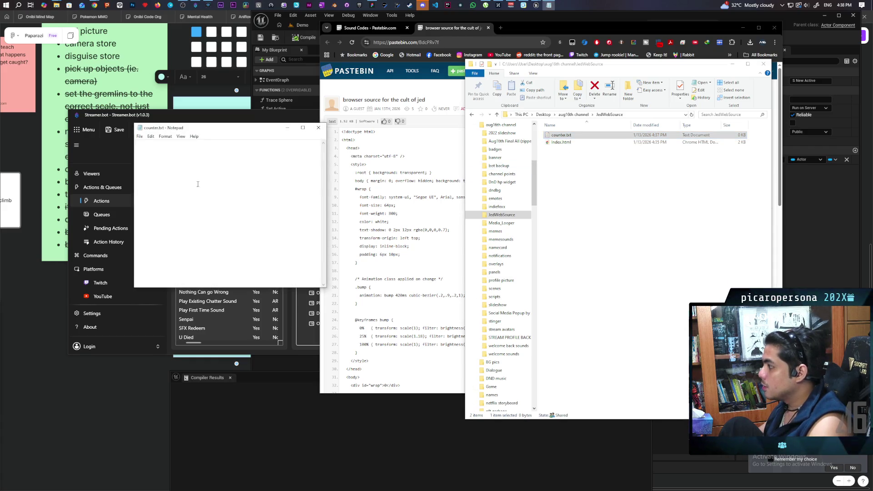
{"action": "type", "text": "0"}
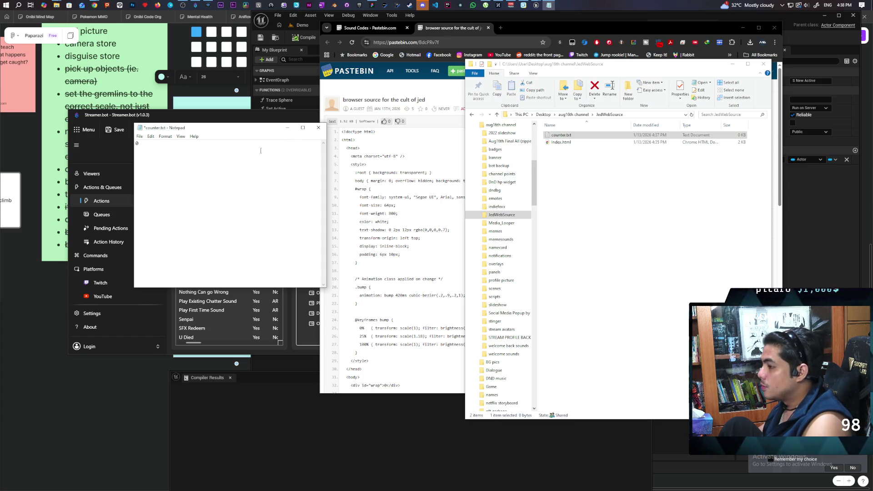
{"action": "left_click_drag", "start_coordinate": [144, 144], "coordinate": [129, 148]}
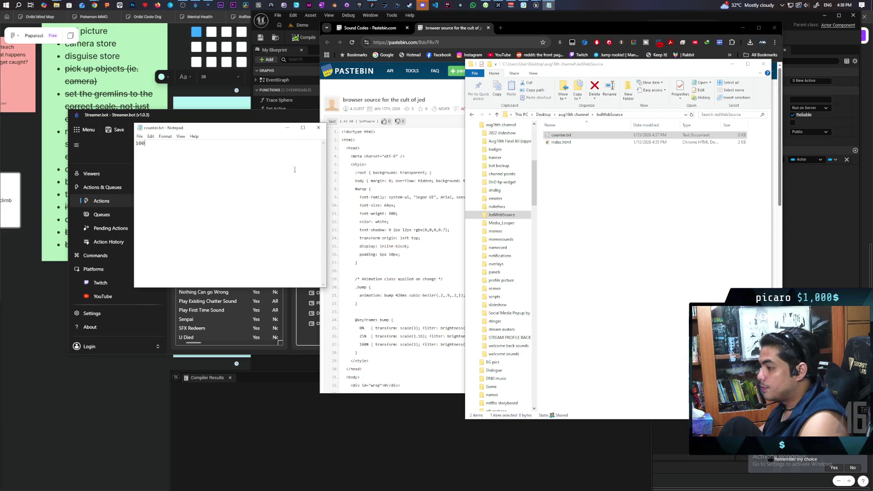
{"action": "left_click", "coordinate": [318, 128]}
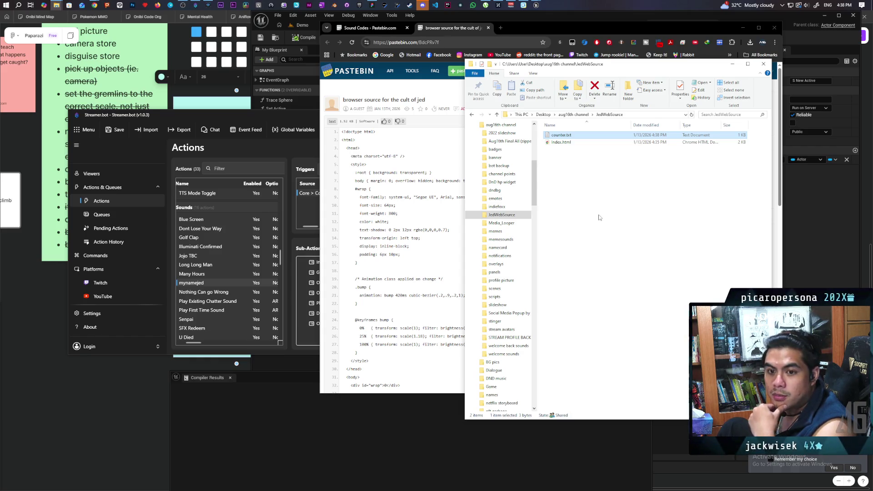
{"action": "left_click", "coordinate": [570, 204]}
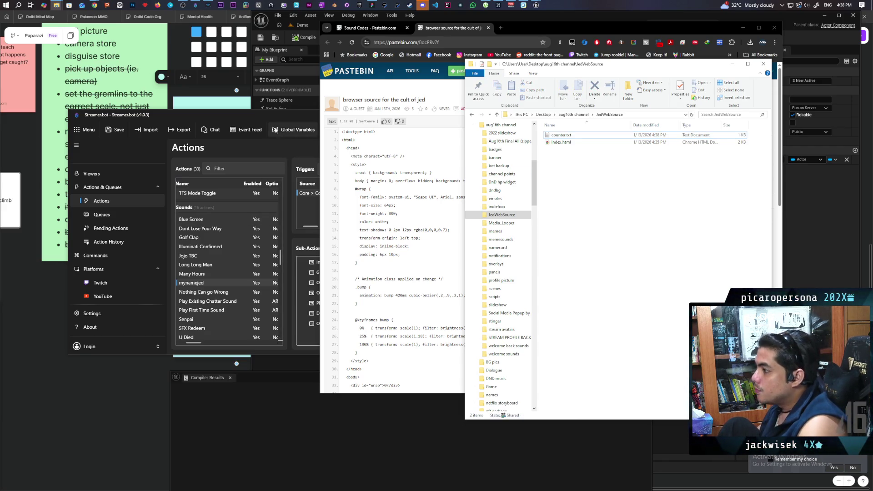
Step: From the Sub-Actions panel's Add > Core > File IO menu, choose Write To File
{"action": "left_click", "coordinate": [309, 150]}
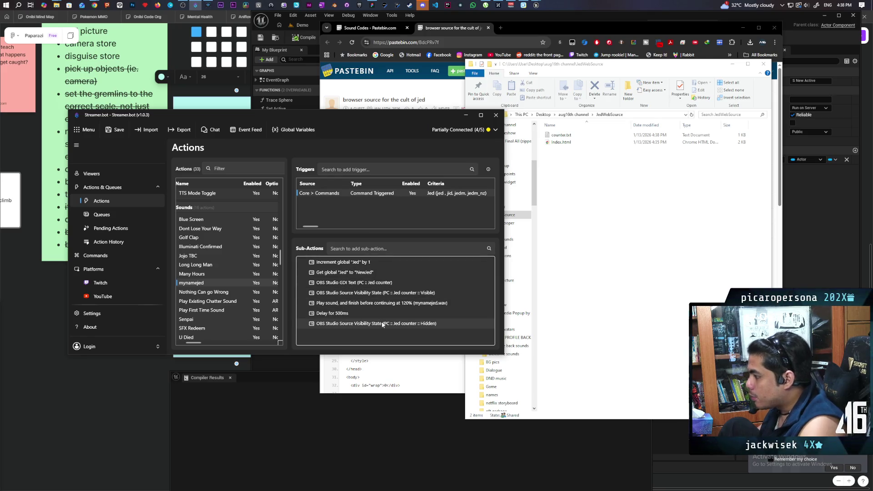
{"action": "right_click", "coordinate": [333, 337]}
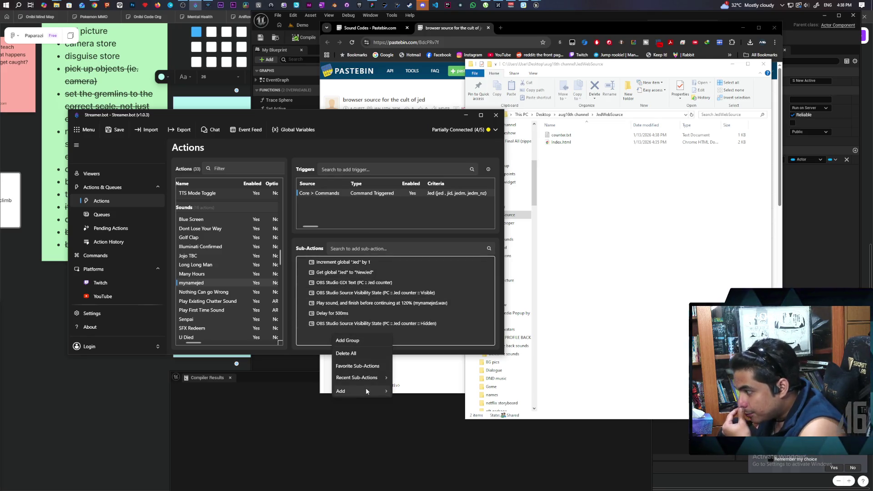
{"action": "mouse_move", "coordinate": [365, 387]}
{"action": "mouse_move", "coordinate": [432, 229]}
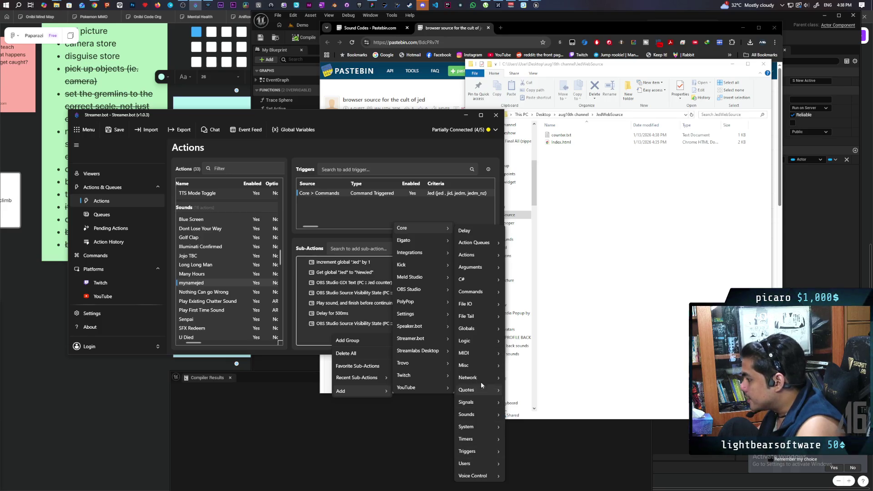
{"action": "mouse_move", "coordinate": [481, 340]}
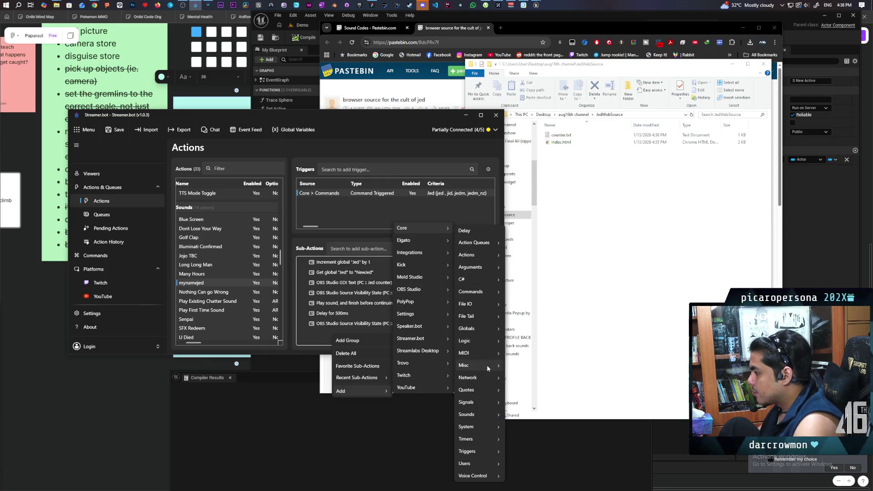
{"action": "mouse_move", "coordinate": [483, 401]}
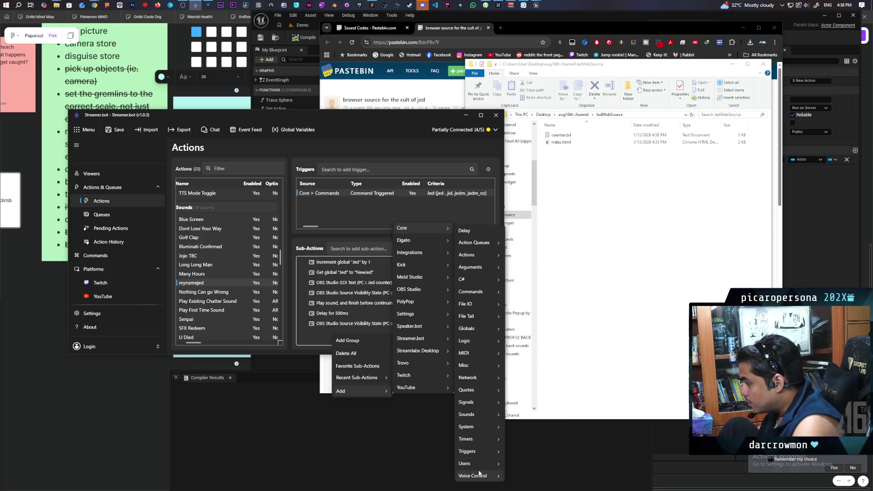
{"action": "mouse_move", "coordinate": [478, 465]}
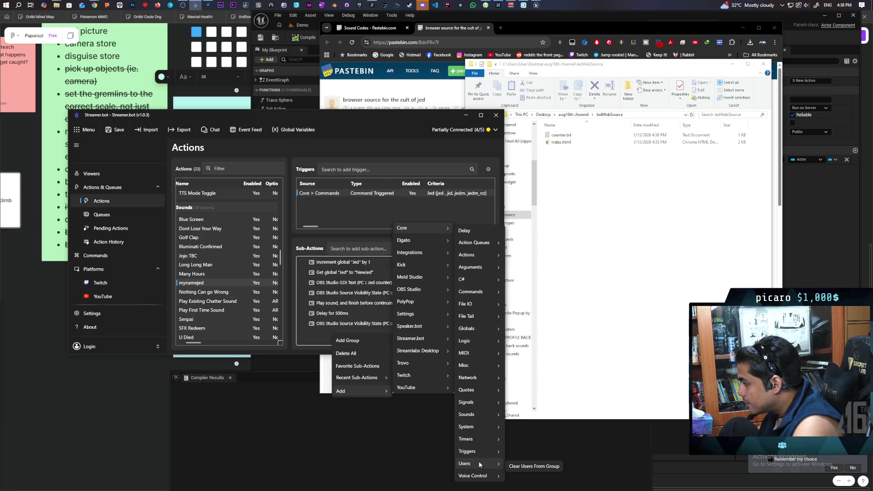
{"action": "mouse_move", "coordinate": [486, 429]}
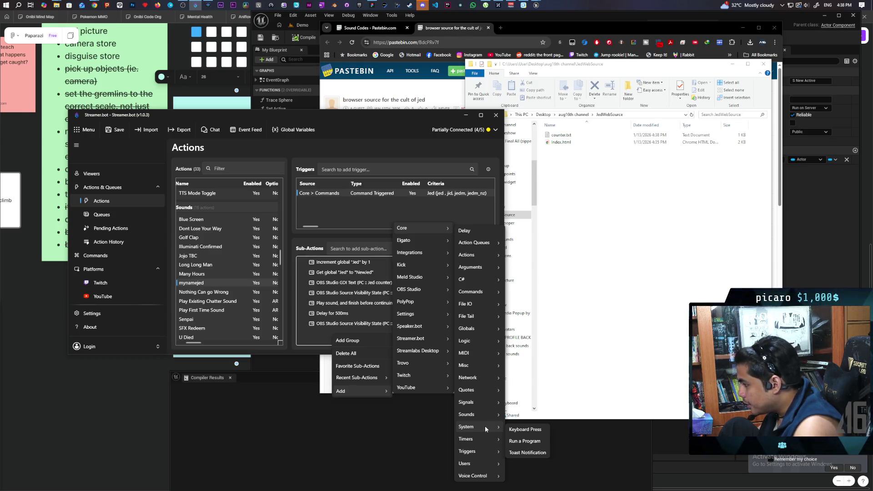
{"action": "mouse_move", "coordinate": [479, 374]}
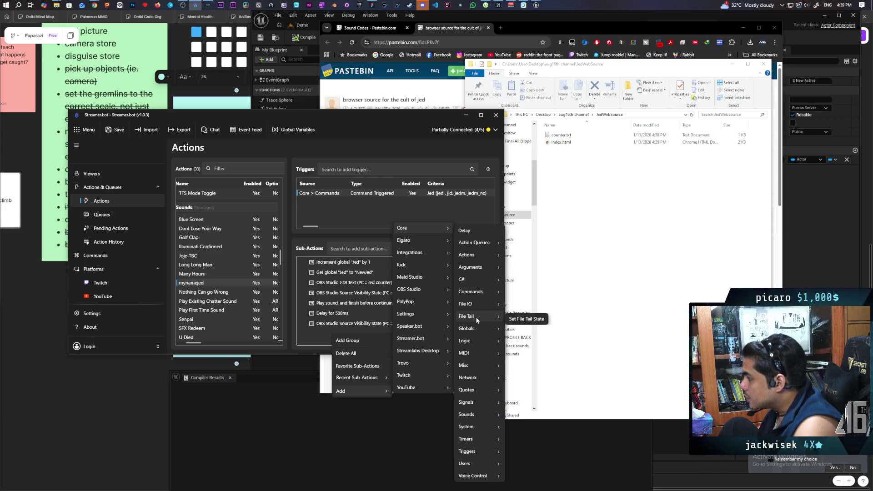
{"action": "mouse_move", "coordinate": [479, 303]}
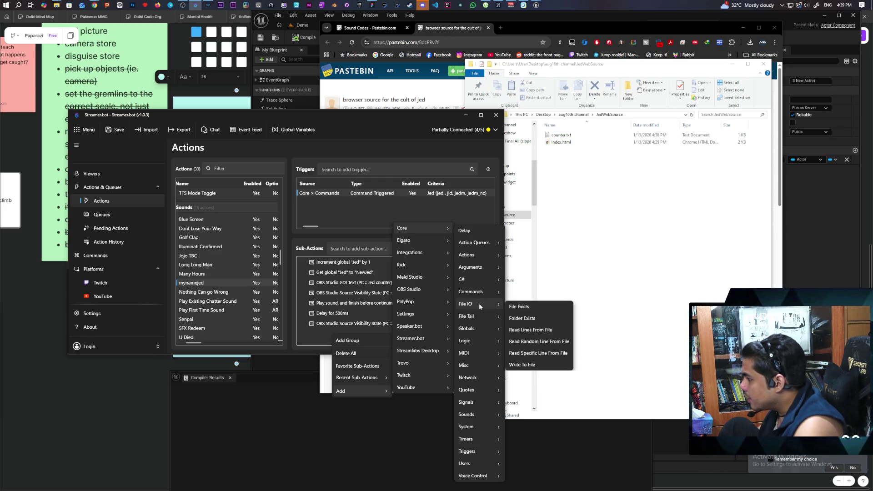
{"action": "left_click", "coordinate": [530, 364]}
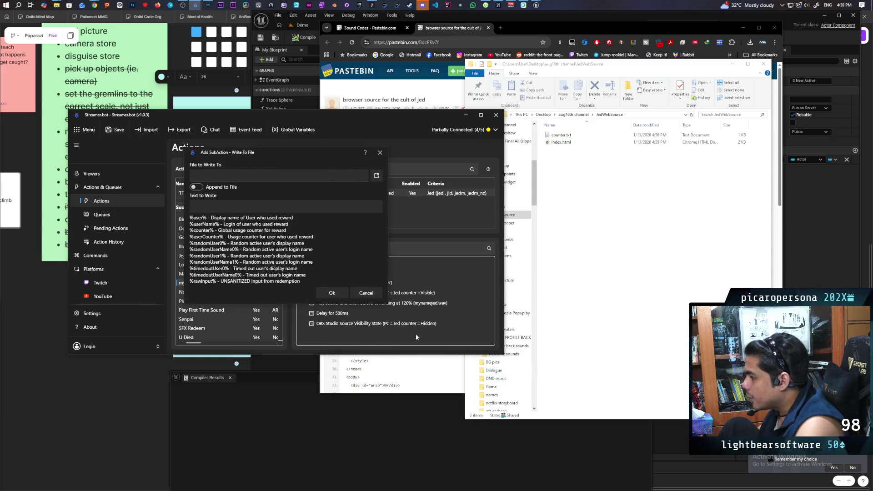
Step: Add a Write To File sub-action targeting aug16th channel\JedWebSource\counter.txt
{"action": "left_click", "coordinate": [376, 175]}
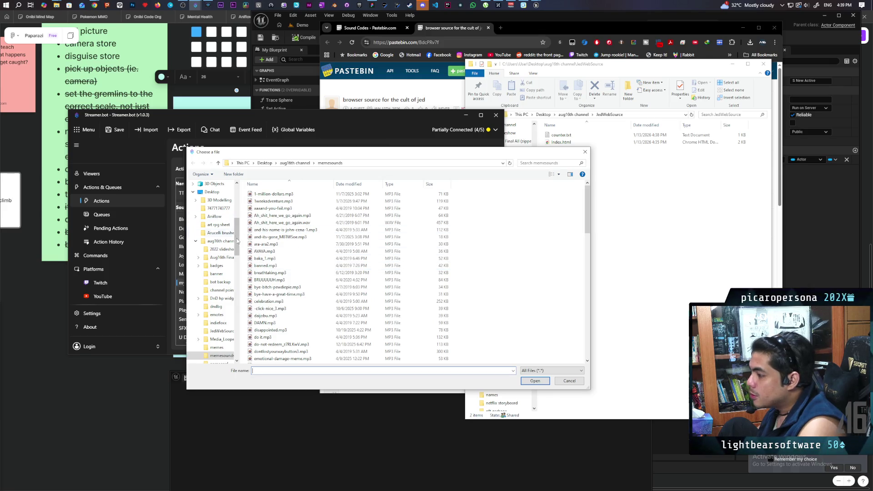
{"action": "left_click", "coordinate": [220, 241]}
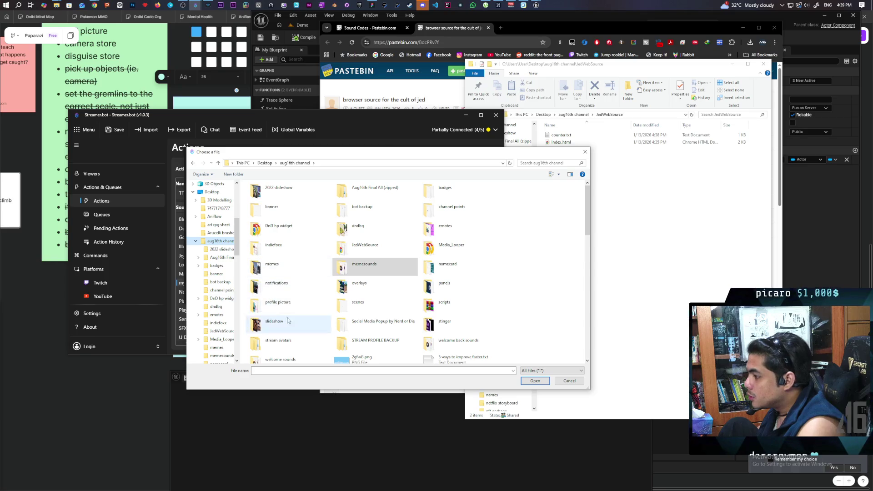
{"action": "double_click", "coordinate": [386, 244]}
{"action": "left_click", "coordinate": [265, 194]}
{"action": "left_click", "coordinate": [535, 381]}
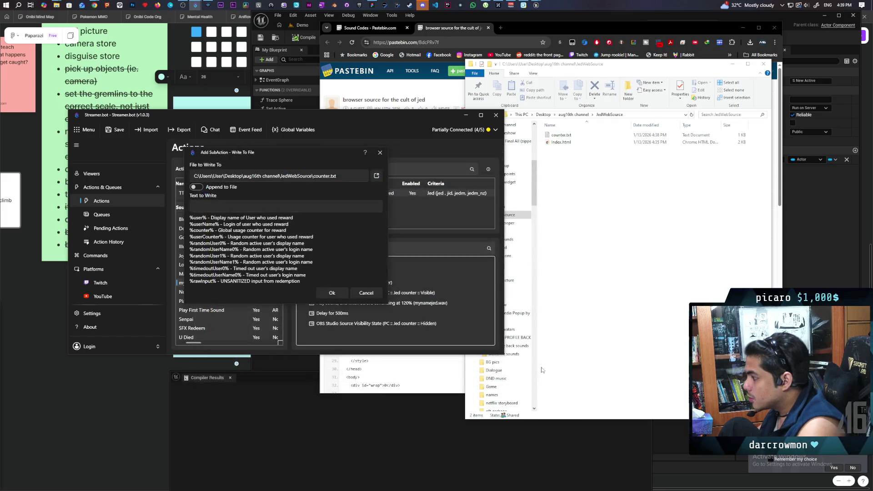
{"action": "left_click", "coordinate": [247, 208]}
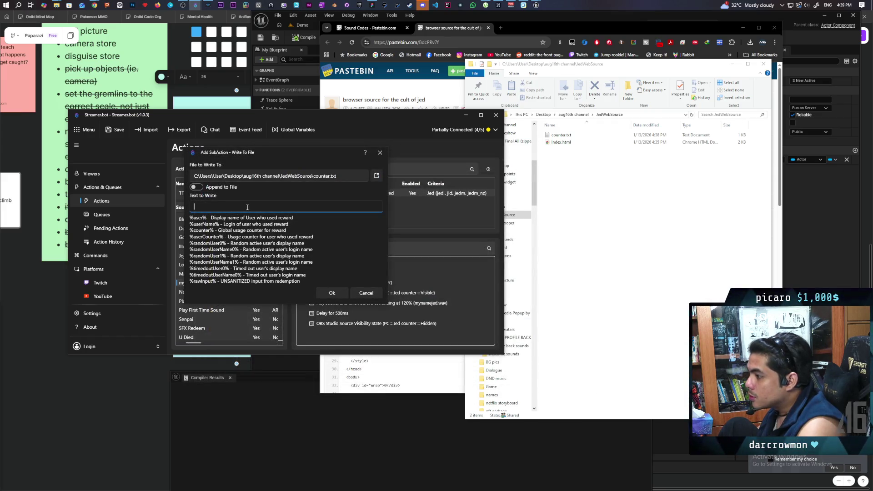
{"action": "left_click_drag", "start_coordinate": [274, 160], "coordinate": [317, 135]}
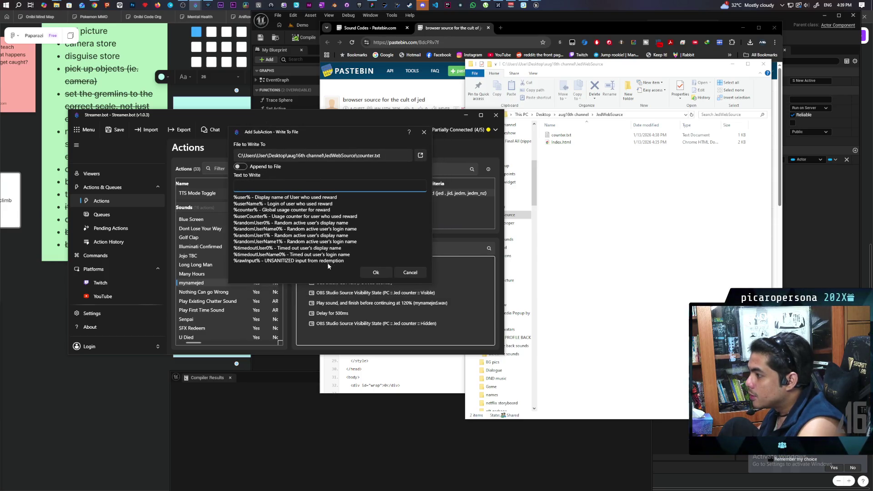
{"action": "left_click", "coordinate": [371, 273]}
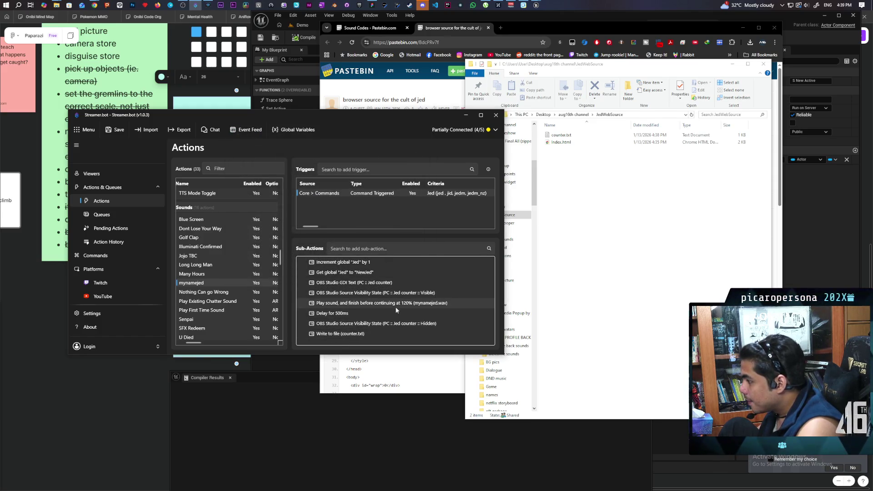
Step: Fill Write to file's text from the GDI text value and move it directly below GDI Text
{"action": "double_click", "coordinate": [359, 283]}
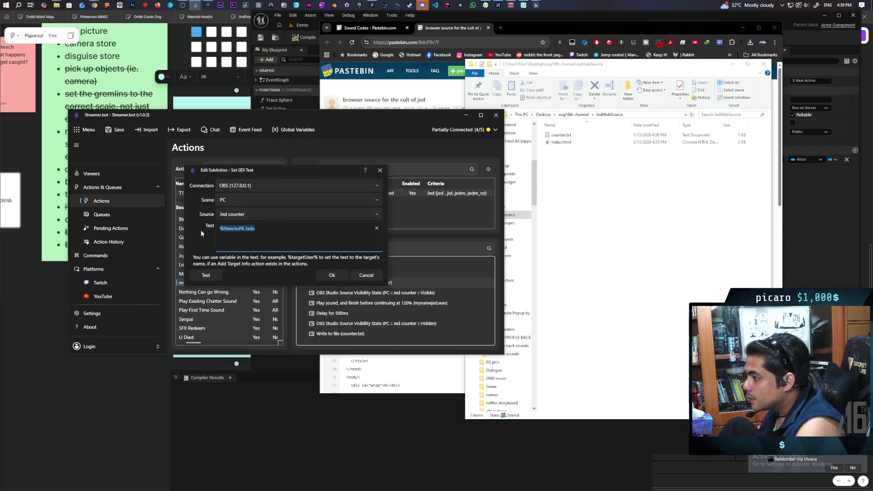
{"action": "left_click", "coordinate": [329, 275]}
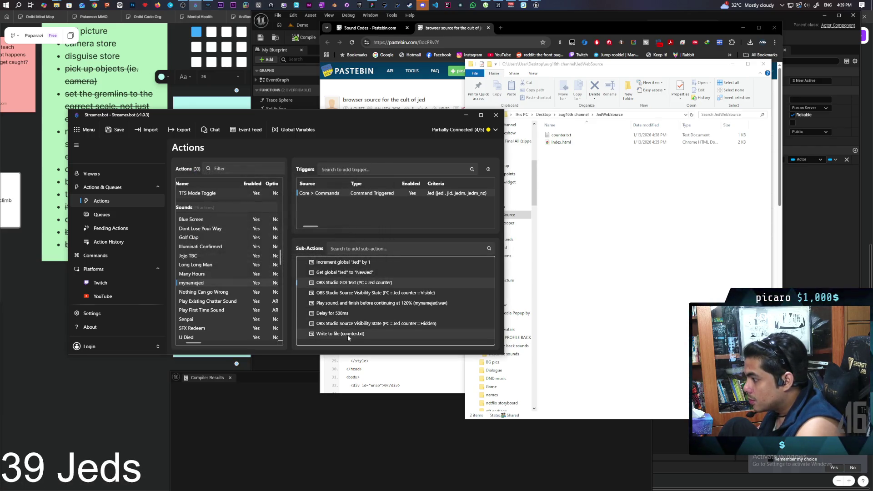
{"action": "double_click", "coordinate": [348, 335]}
{"action": "type", "text": "%counter%"}
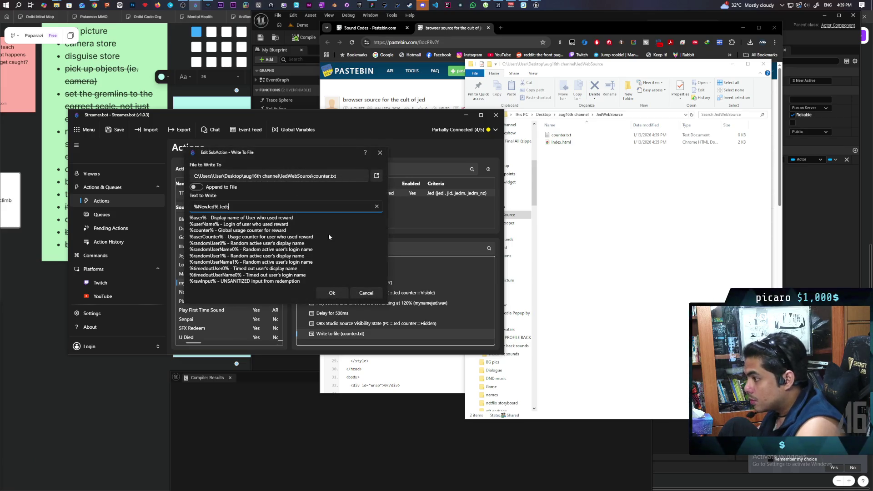
{"action": "left_click", "coordinate": [331, 293]}
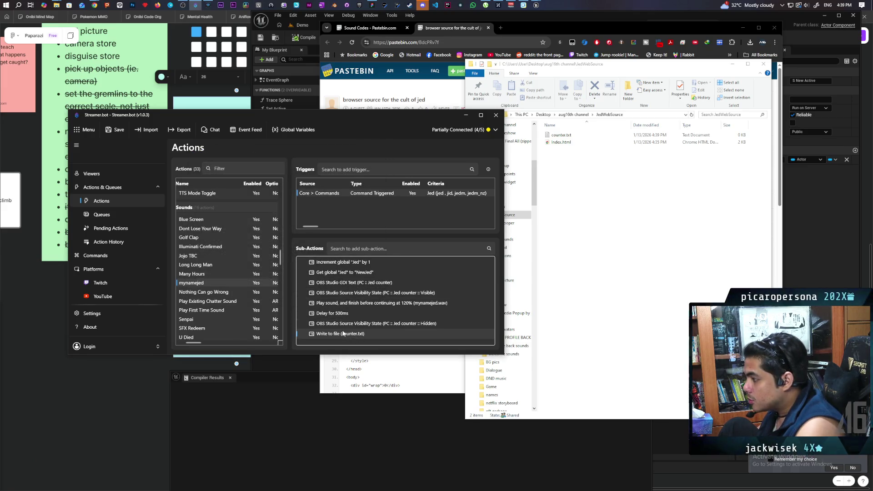
{"action": "left_click_drag", "start_coordinate": [339, 335], "coordinate": [338, 289]}
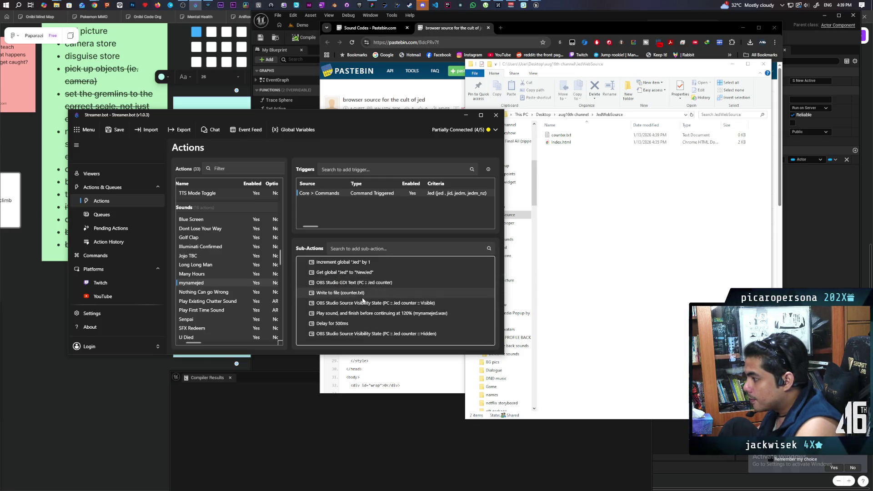
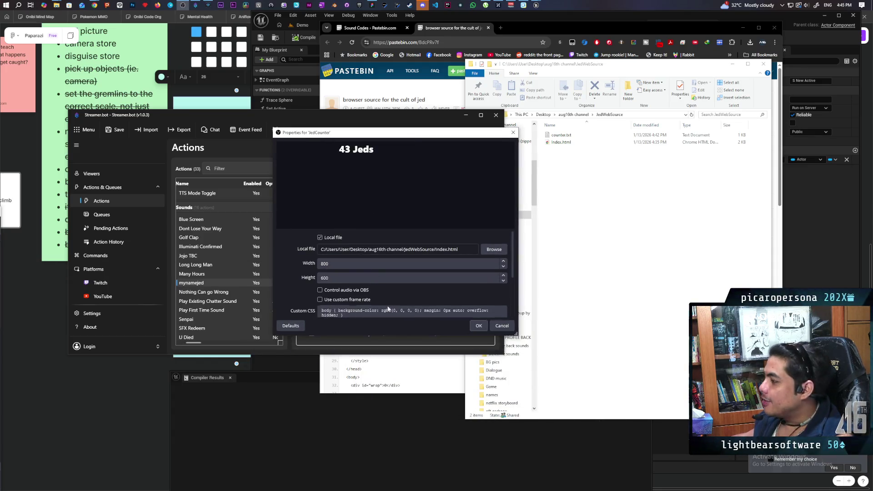
Step: Review the JedCounter browser source settings and close the dialog without changes
{"action": "scroll", "coordinate": [318, 282], "scroll_direction": "down", "scroll_amount": 3}
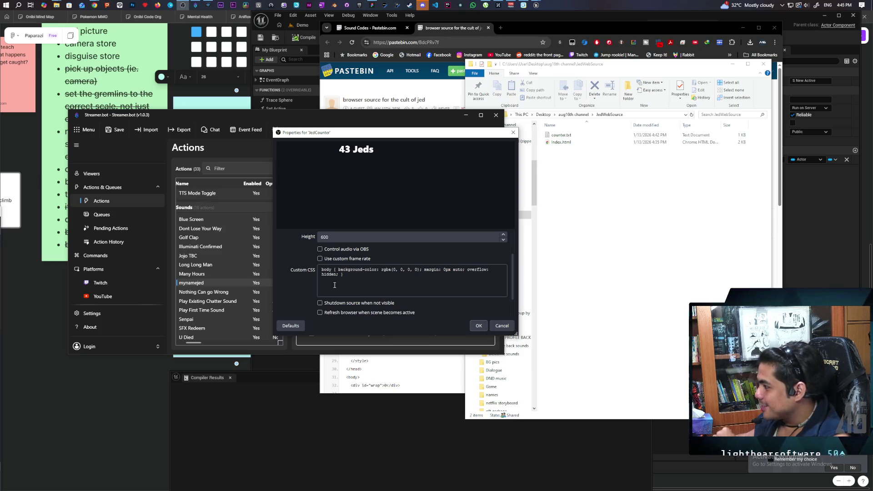
{"action": "left_click", "coordinate": [502, 326]}
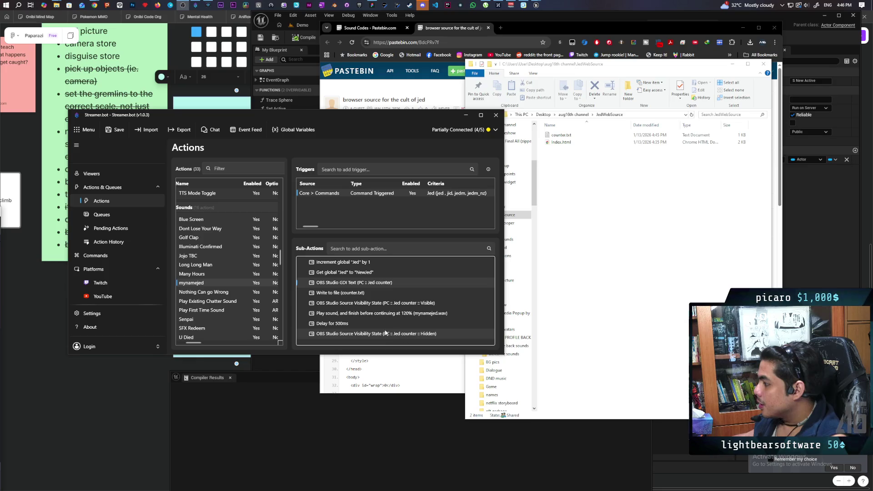
Step: Point the counter's show Source Visibility step at the JedCounter source
{"action": "double_click", "coordinate": [394, 305]}
{"action": "left_click", "coordinate": [376, 230]}
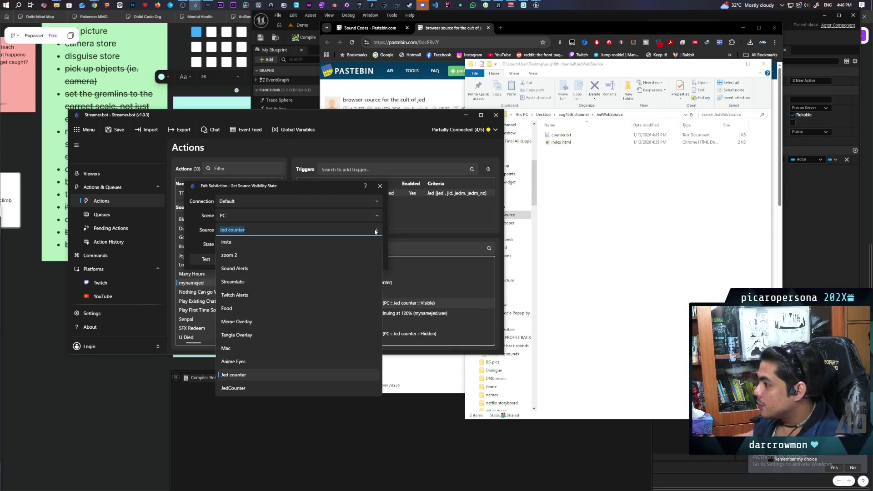
{"action": "left_click", "coordinate": [232, 396]}
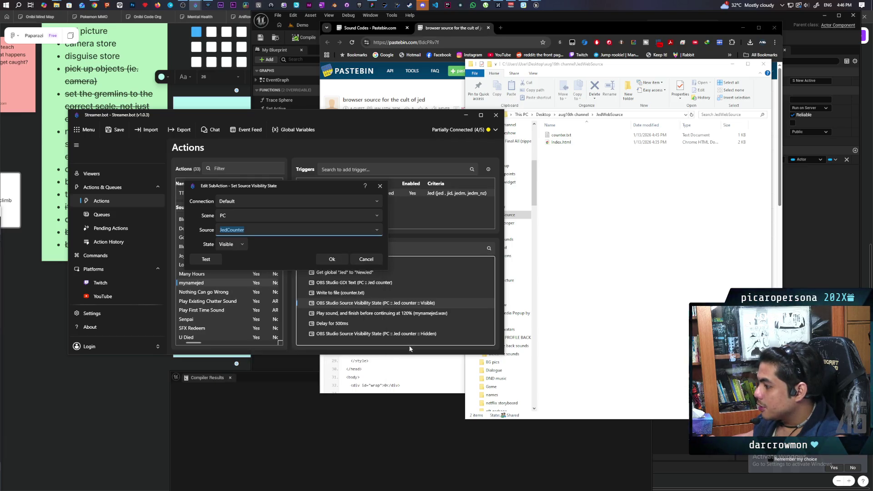
{"action": "left_click", "coordinate": [338, 257]}
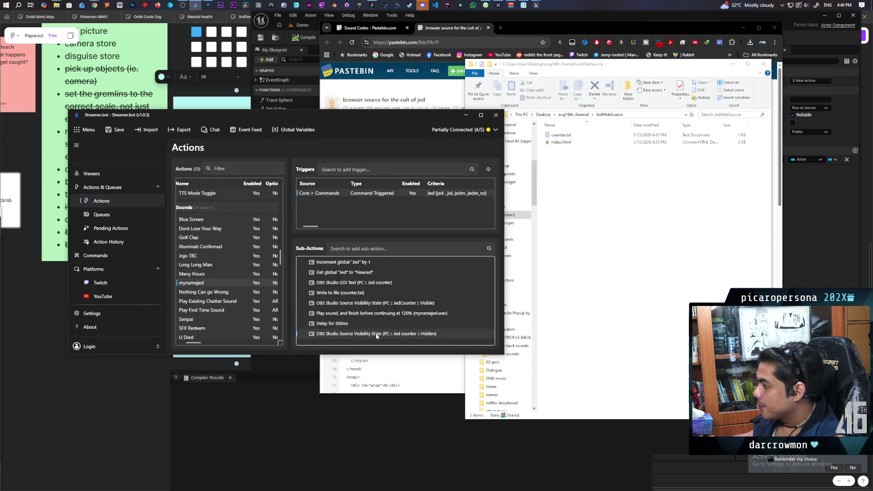
Step: Point the hide step at JedCounter as well, save the jed action, and minimize Streamer.bot
{"action": "double_click", "coordinate": [376, 334]}
{"action": "left_click", "coordinate": [318, 230]}
{"action": "left_click", "coordinate": [259, 396]}
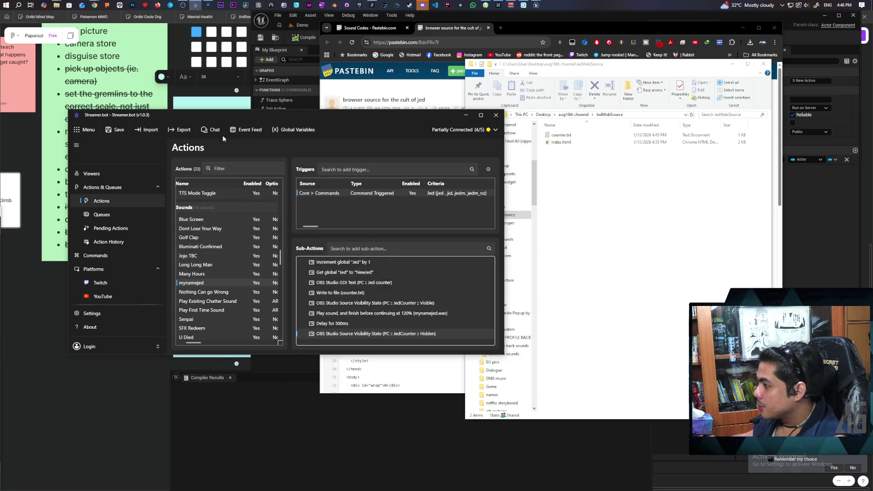
{"action": "left_click", "coordinate": [116, 129]}
{"action": "left_click", "coordinate": [464, 115]}
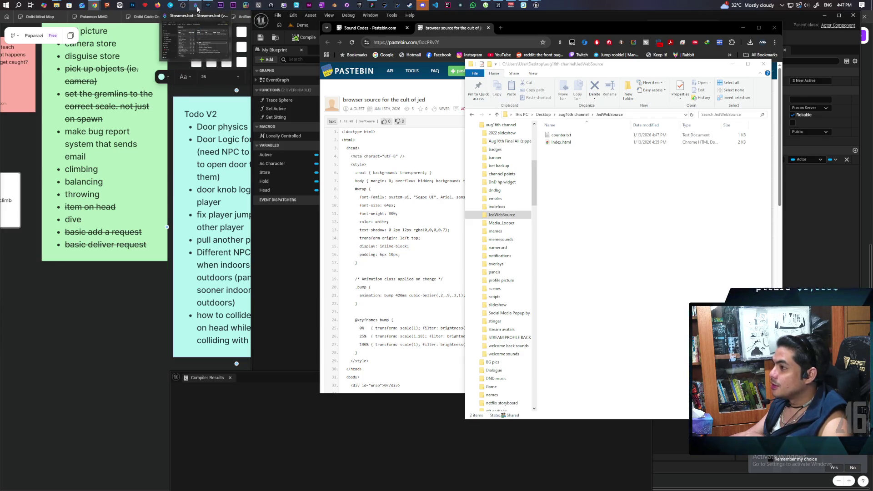
Step: Restore the Streamer.bot Actions window showing the jed action's triggers and sub-actions
{"action": "left_click", "coordinate": [197, 8]}
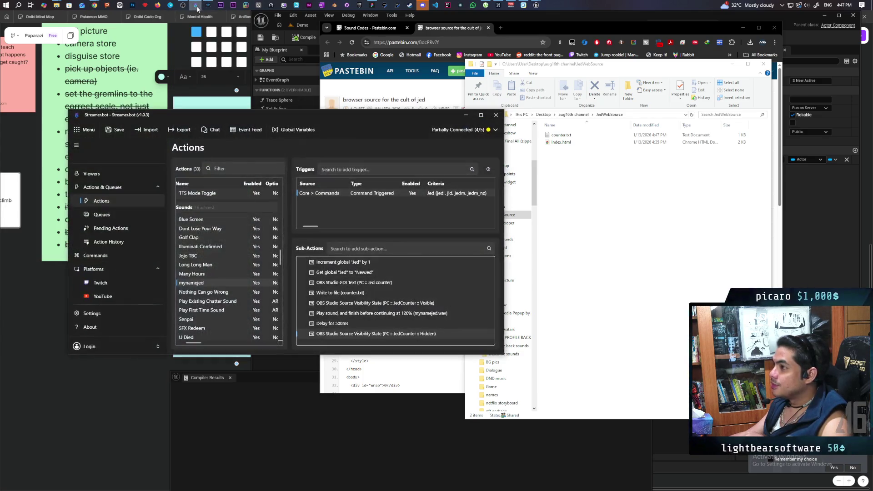
Step: Change the Delay sub-action from 500 ms to 100 ms, then minimize Streamer.bot
{"action": "double_click", "coordinate": [338, 327]}
{"action": "type", "text": "100"}
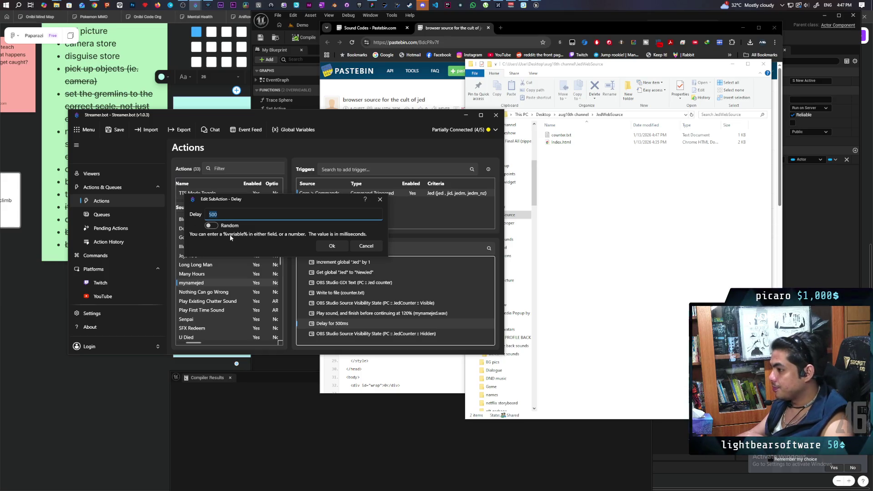
{"action": "left_click", "coordinate": [344, 245]}
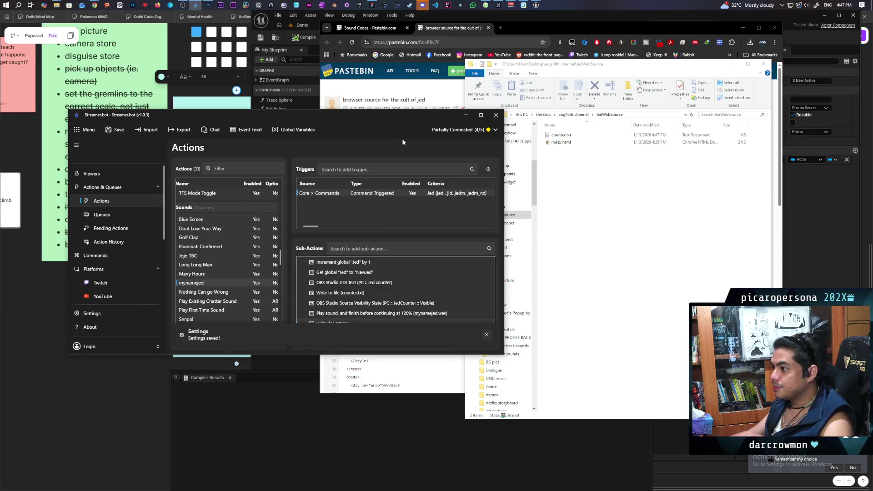
{"action": "left_click", "coordinate": [466, 115]}
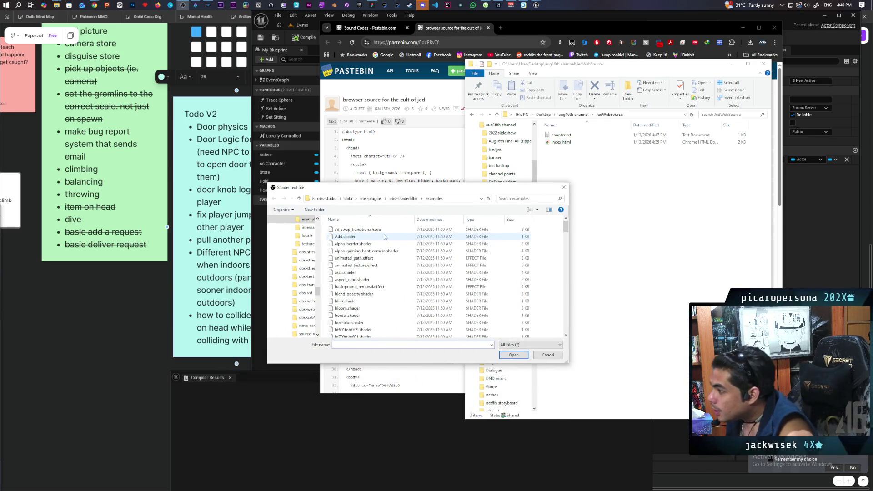
Step: Select and load the rgb_color_wheel.shader file from the shader examples folder
{"action": "scroll", "coordinate": [388, 256], "scroll_direction": "down", "scroll_amount": 10}
{"action": "scroll", "coordinate": [389, 262], "scroll_direction": "down", "scroll_amount": 15}
{"action": "scroll", "coordinate": [391, 264], "scroll_direction": "up", "scroll_amount": 10}
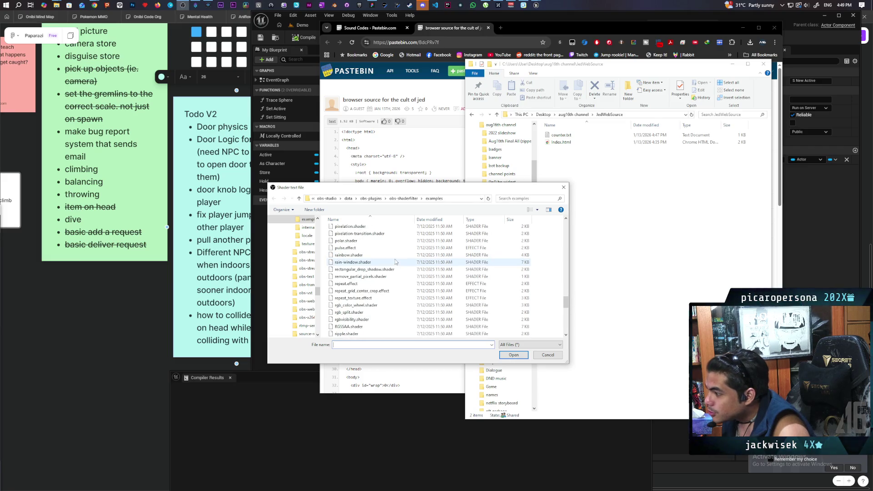
{"action": "left_click", "coordinate": [386, 306]}
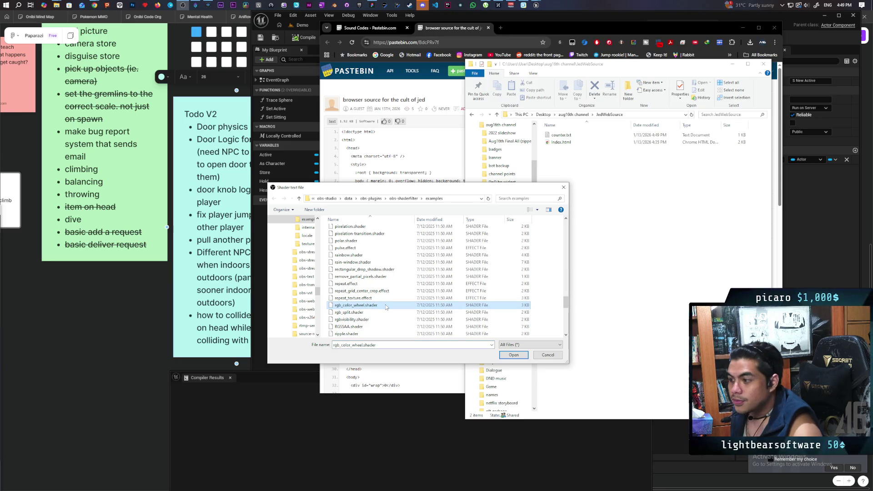
{"action": "left_click", "coordinate": [505, 357]}
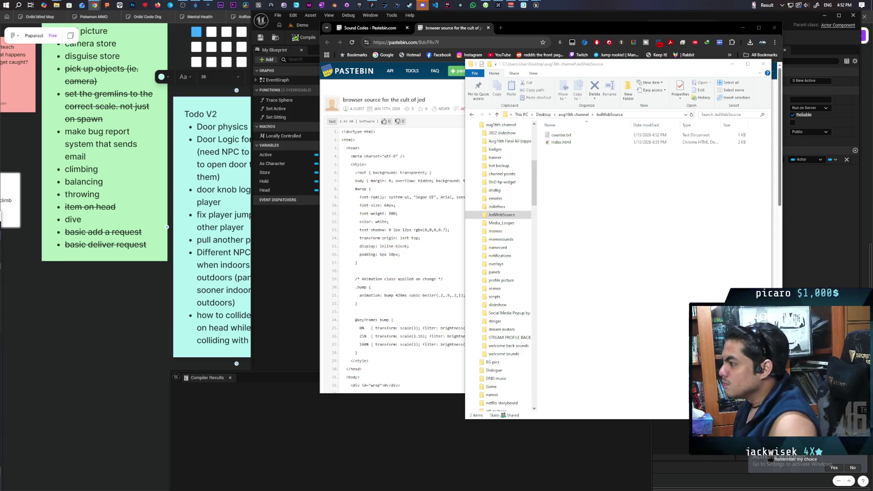
Step: Edit index.html in Notepad++ so the #wrap font-size is 128px instead of 64px, and save
{"action": "right_click", "coordinate": [564, 144]}
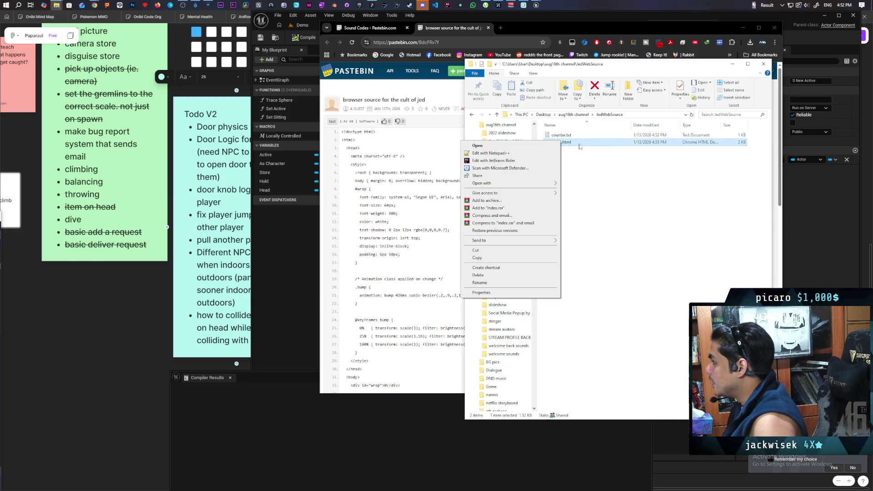
{"action": "left_click", "coordinate": [528, 155]}
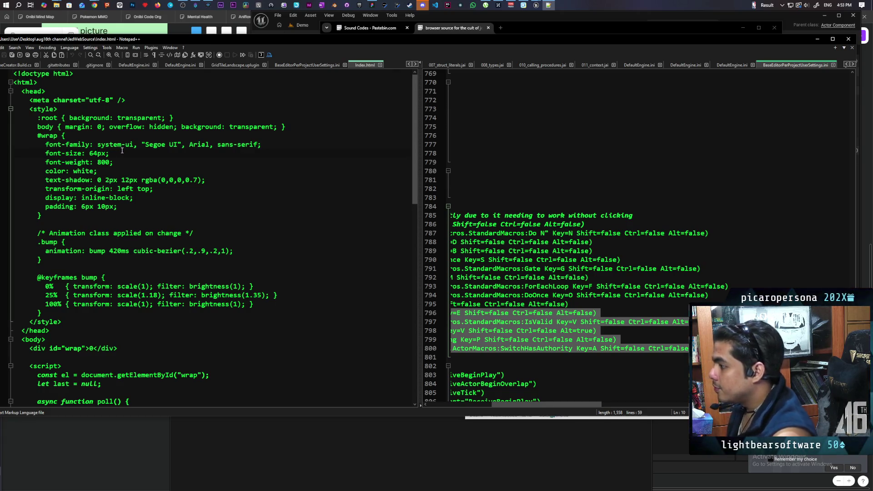
{"action": "key", "text": "BackSpace"}
{"action": "key", "text": "BackSpace"}
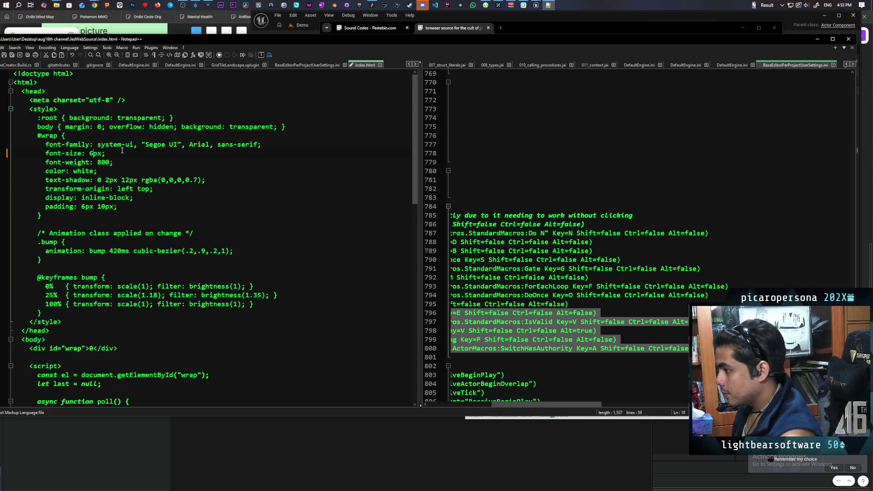
{"action": "type", "text": "128"}
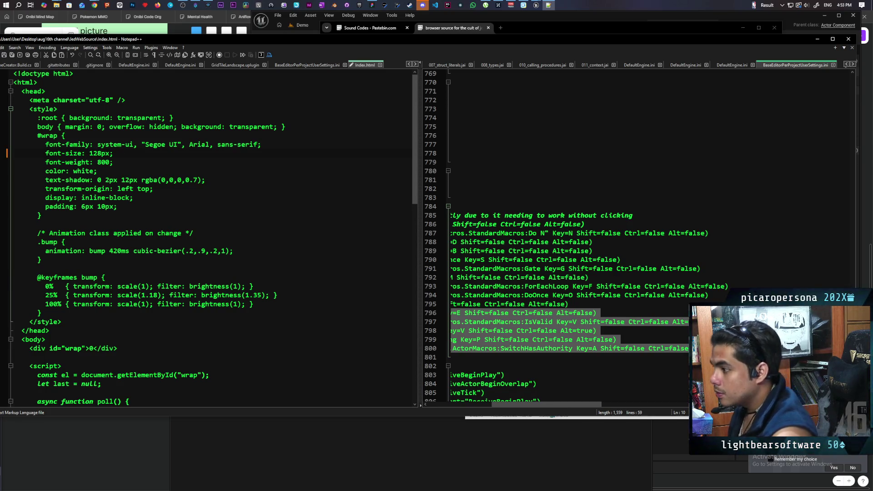
{"action": "left_click", "coordinate": [130, 154]}
{"action": "key", "text": "ctrl+s"}
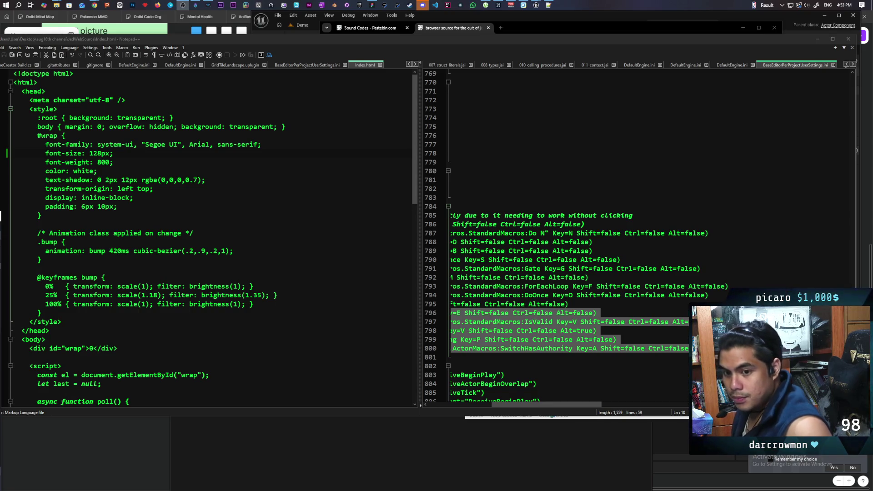
{"action": "key", "text": "super"}
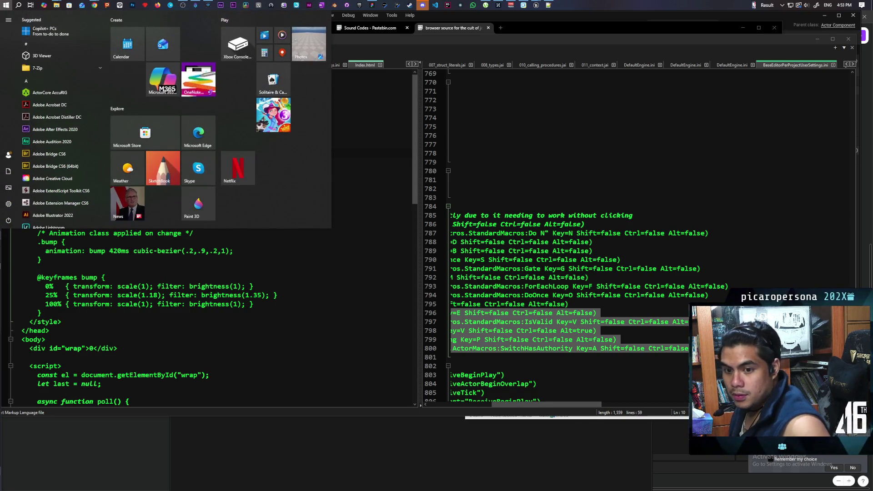
{"action": "key", "text": "Escape"}
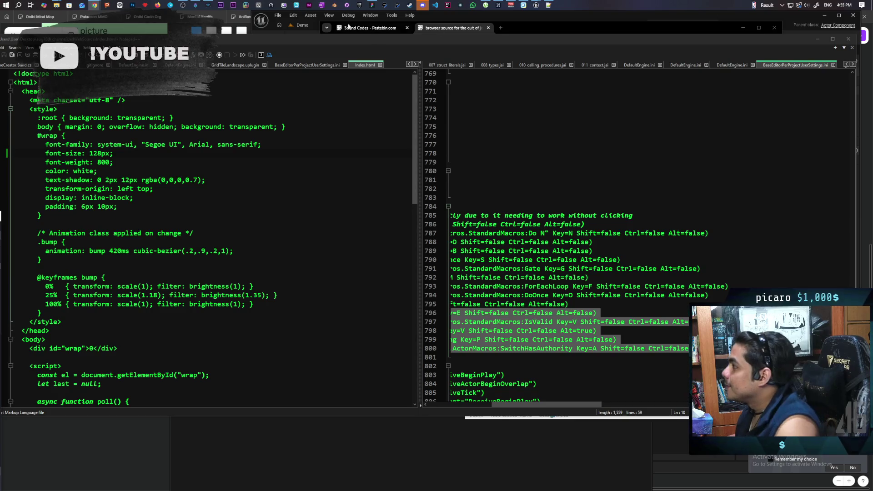
Step: Edit the Text to Write of the counter.txt Write to file sub-action in Streamer.bot
{"action": "left_click", "coordinate": [197, 7]}
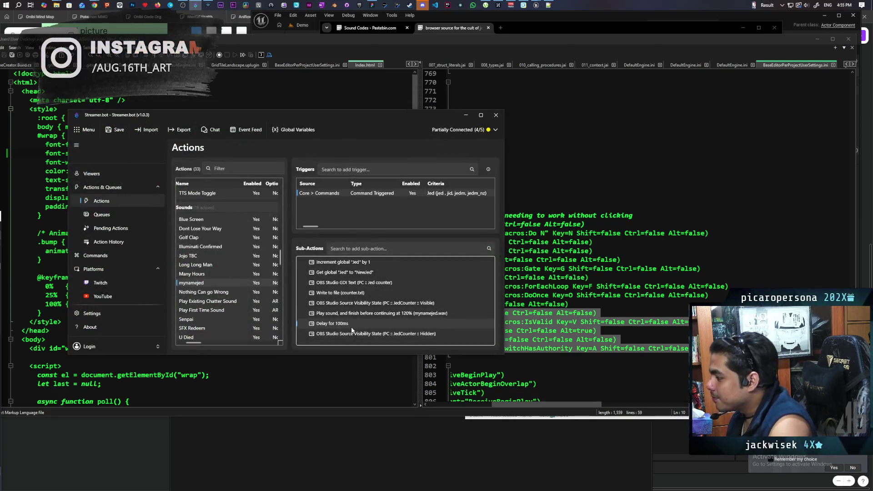
{"action": "double_click", "coordinate": [341, 293]}
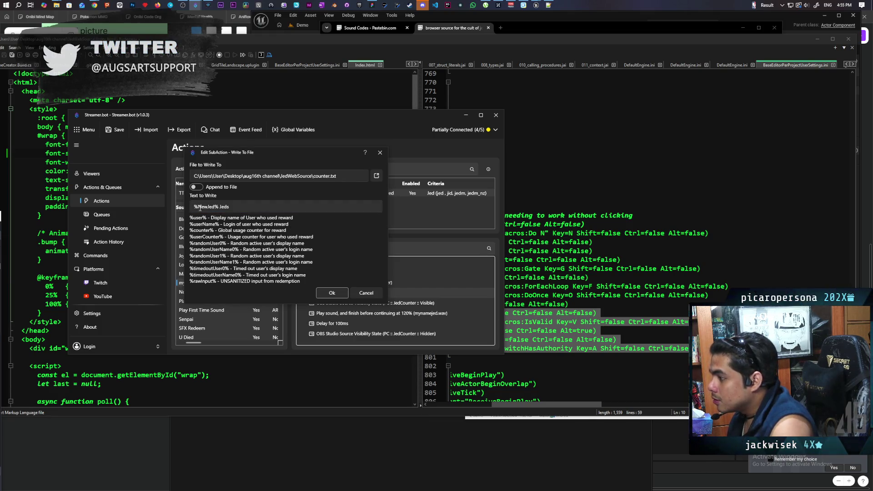
{"action": "left_click", "coordinate": [219, 207]}
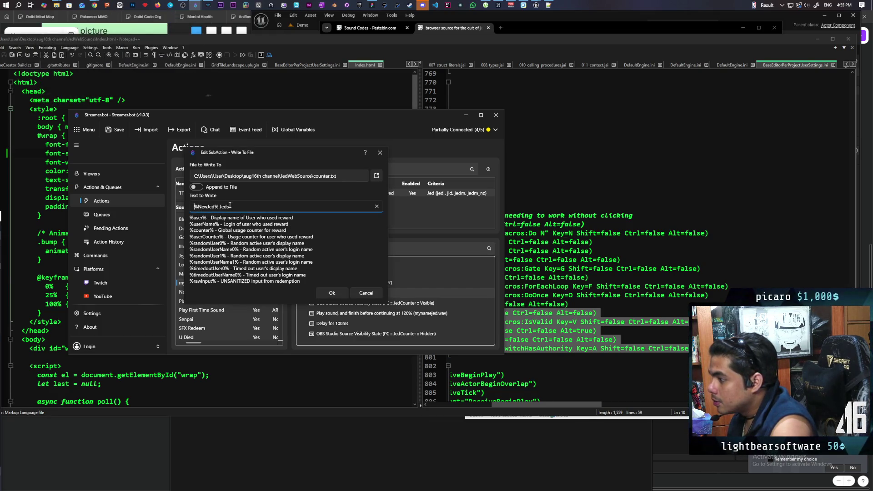
{"action": "key", "text": "Home"}
{"action": "left_click", "coordinate": [322, 294]}
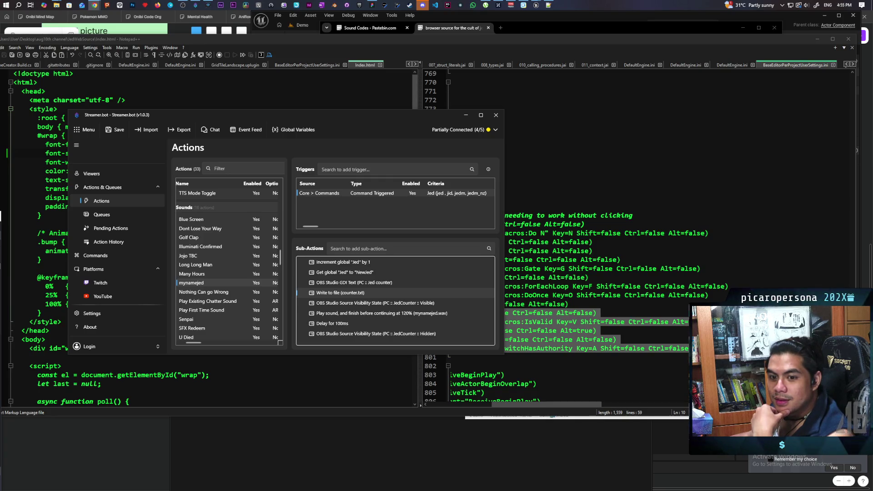
Step: Reconfirm the Write to file sub-action, save the mynamejed action, and minimize Streamer.bot
{"action": "double_click", "coordinate": [336, 293]}
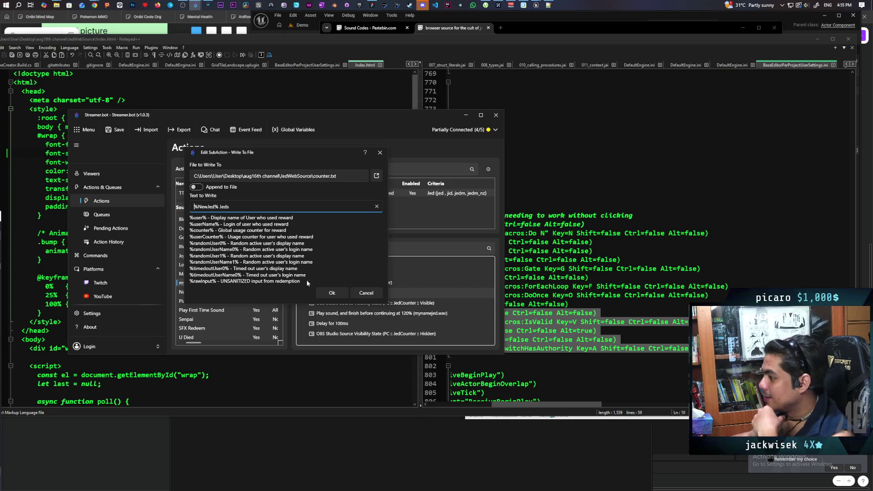
{"action": "left_click", "coordinate": [332, 292]}
{"action": "left_click", "coordinate": [115, 129]}
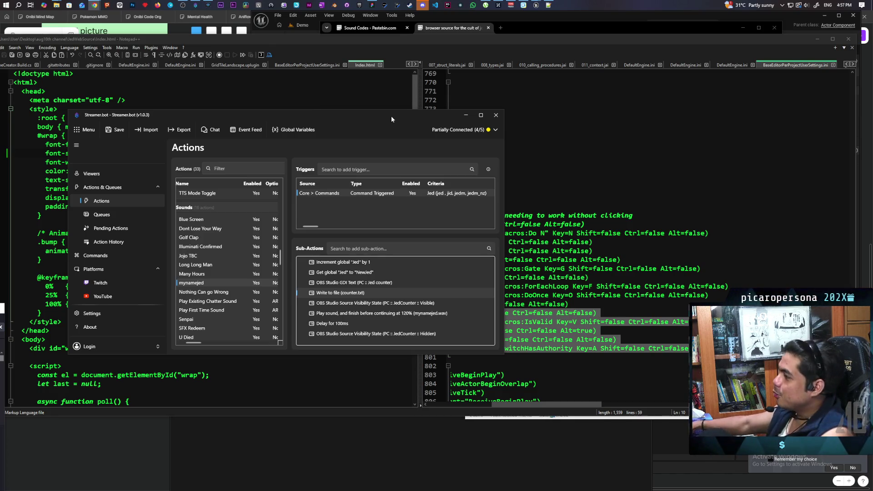
{"action": "left_click", "coordinate": [463, 114]}
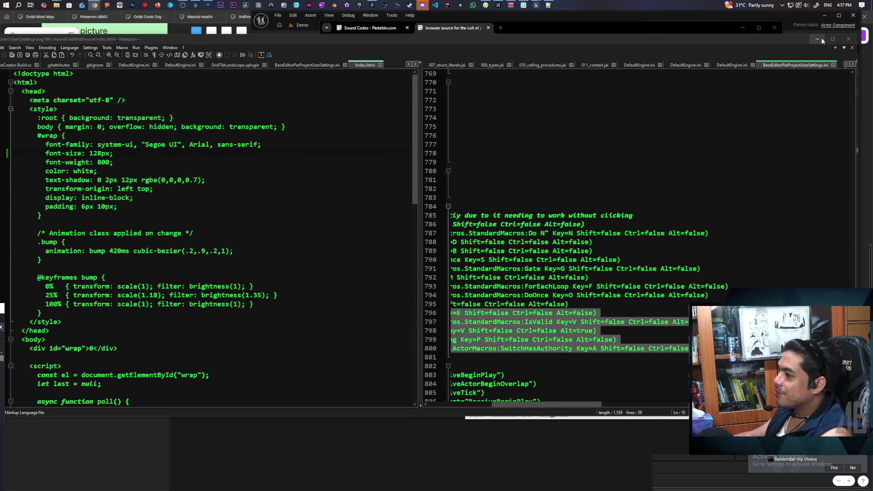
Step: Close index.html, Notepad++, File Explorer and the paste tab, returning to Unreal Editor
{"action": "left_click", "coordinate": [380, 65]}
{"action": "left_click", "coordinate": [848, 41]}
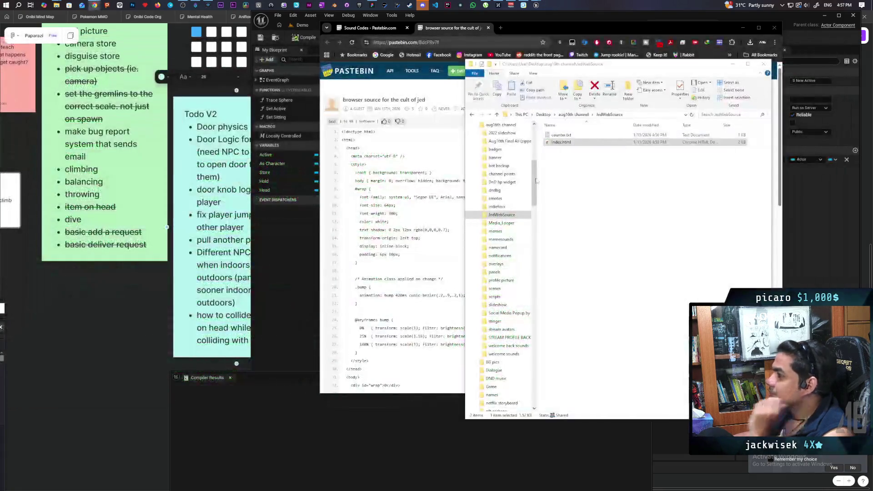
{"action": "left_click", "coordinate": [734, 65]}
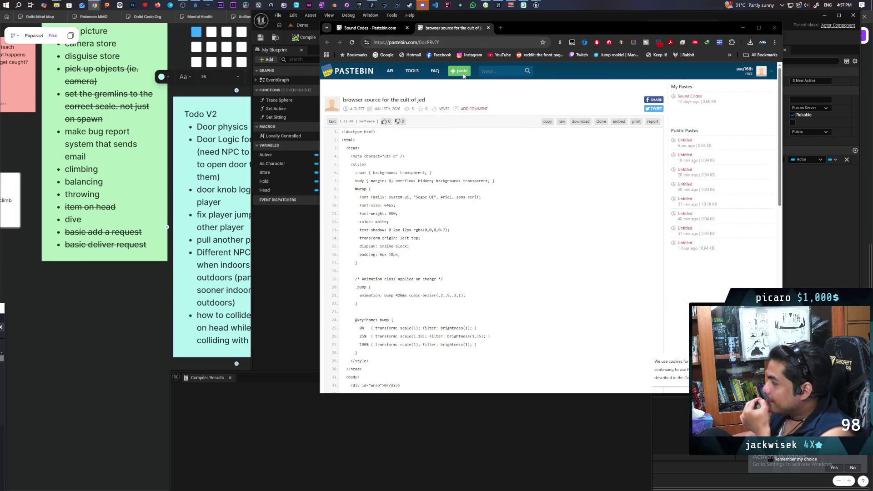
{"action": "left_click", "coordinate": [489, 28]}
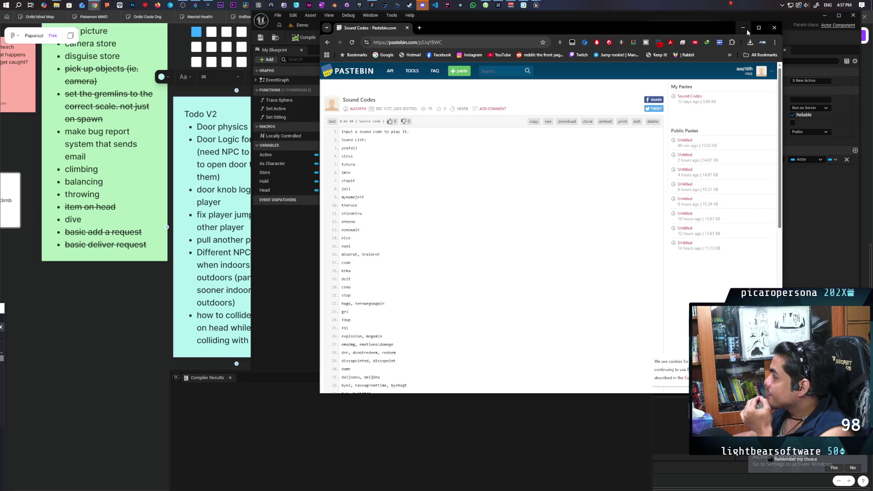
{"action": "key", "text": "alt+Tab"}
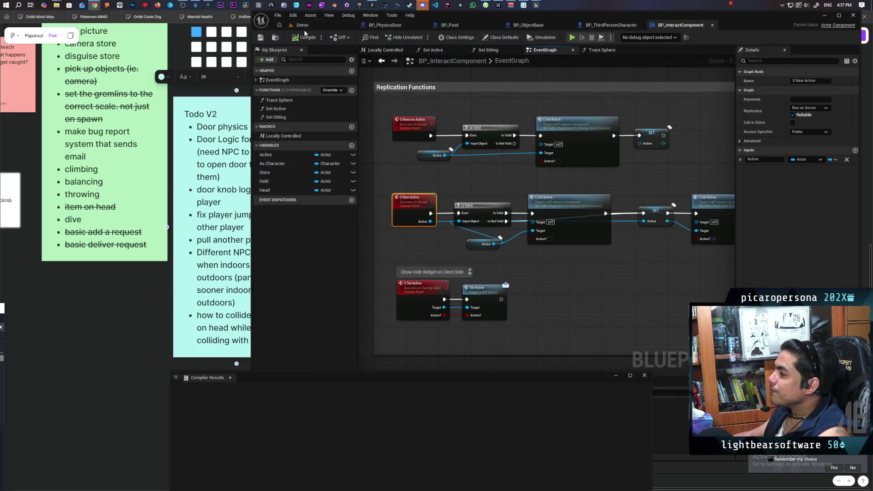
Step: Run and stop a quick multiplayer play test on the Demo level
{"action": "left_click", "coordinate": [302, 25]}
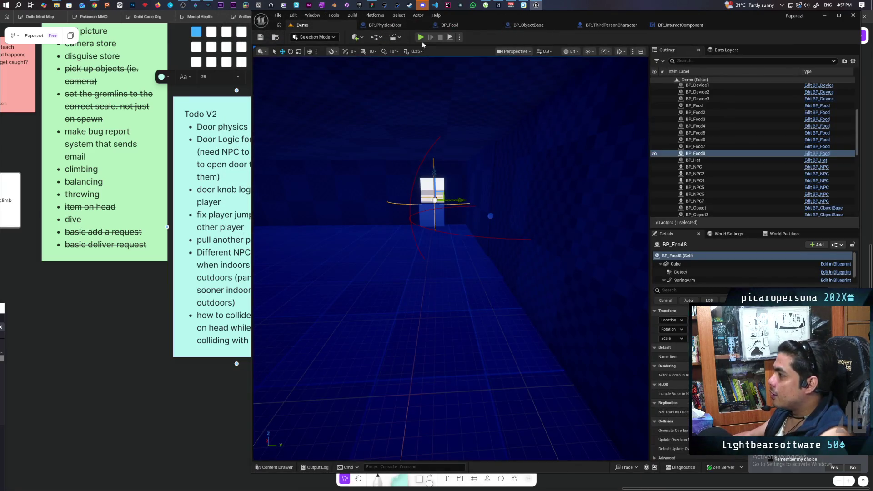
{"action": "left_click", "coordinate": [420, 37]}
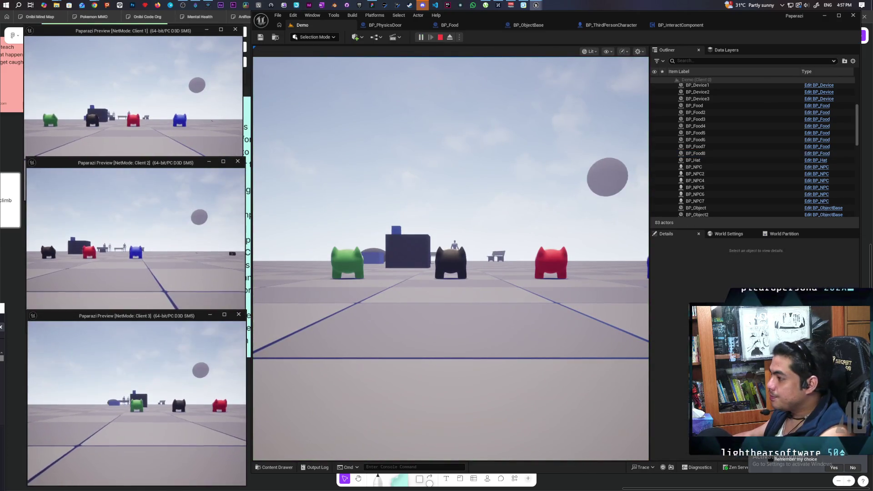
{"action": "key", "text": "Escape"}
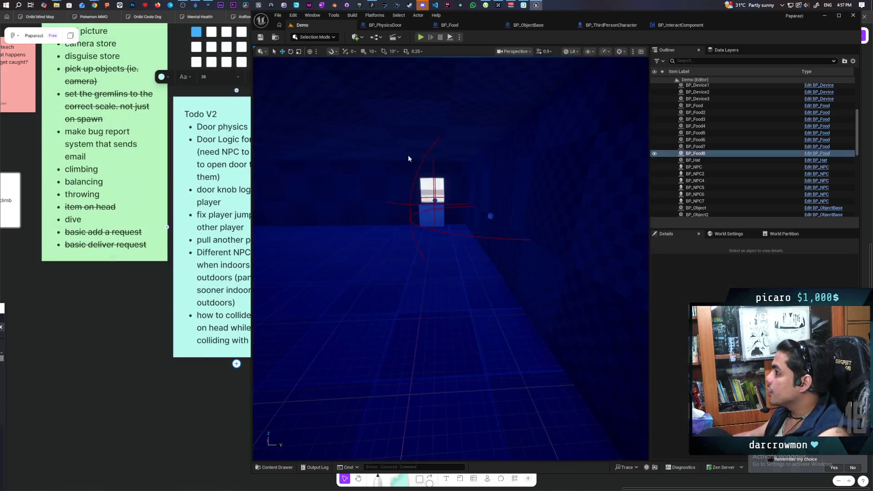
Step: Select BP_PhysicsDoor's static mesh component and search its Details for collision settings
{"action": "left_click", "coordinate": [387, 26]}
{"action": "left_click", "coordinate": [279, 80]}
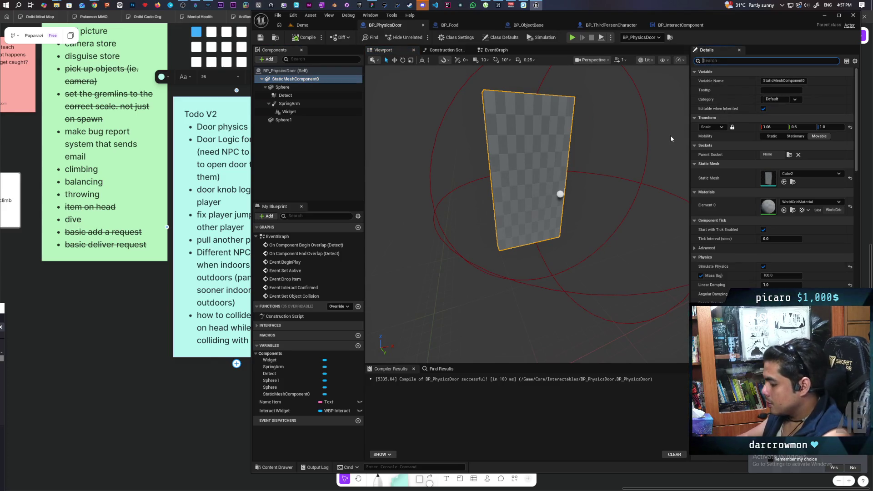
{"action": "type", "text": "collis"}
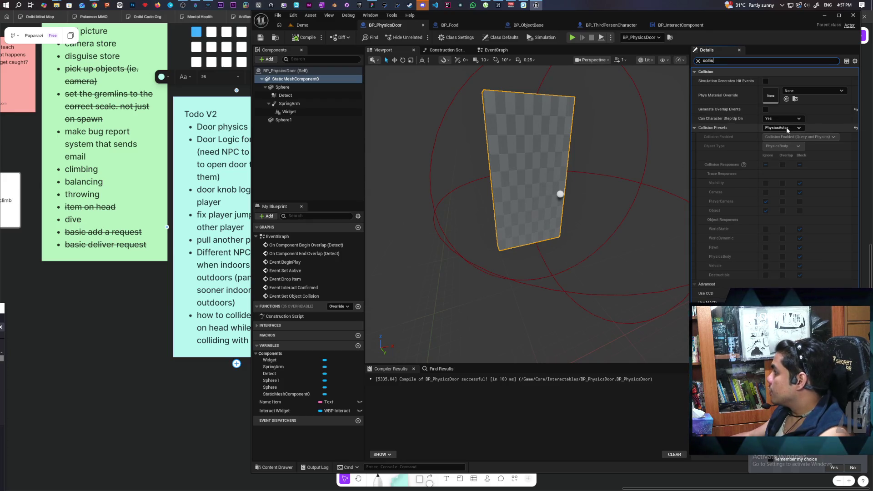
Step: Set the door mesh to Custom collision blocking the Object trace, then replay the Demo multiplayer test
{"action": "left_click", "coordinate": [787, 128]}
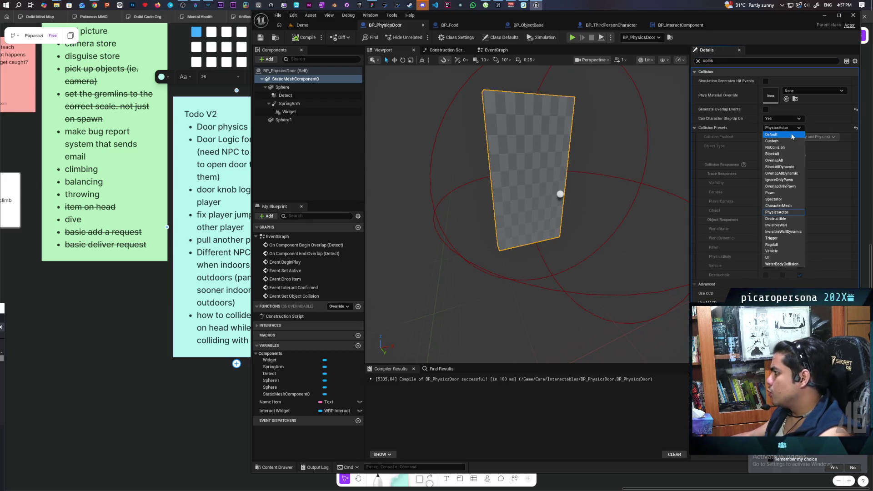
{"action": "left_click", "coordinate": [773, 141]}
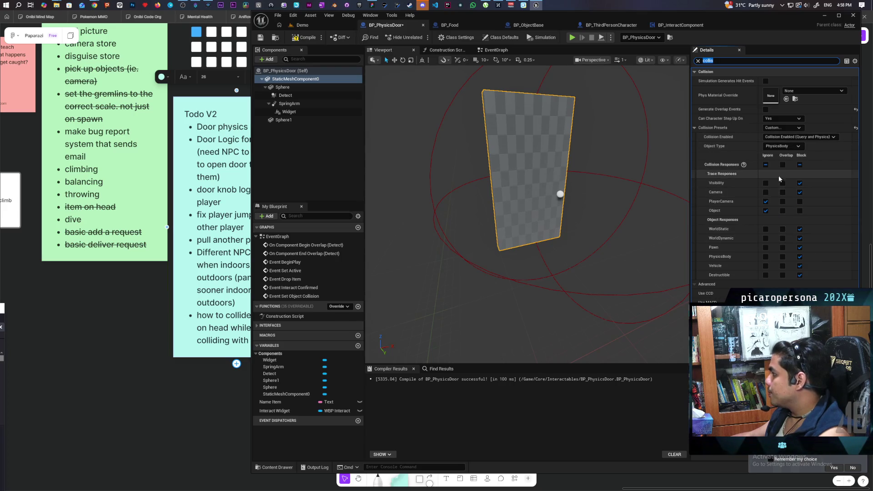
{"action": "left_click", "coordinate": [799, 211]}
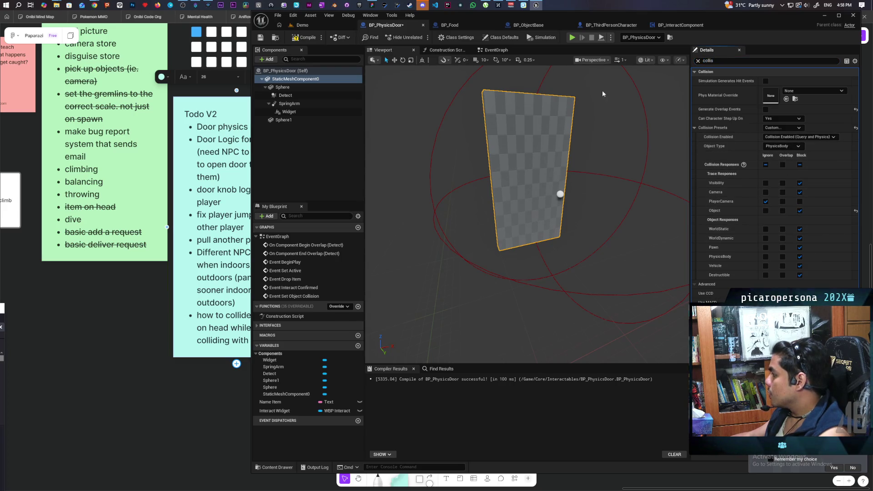
{"action": "left_click", "coordinate": [324, 28]}
{"action": "key", "text": "alt+p"}
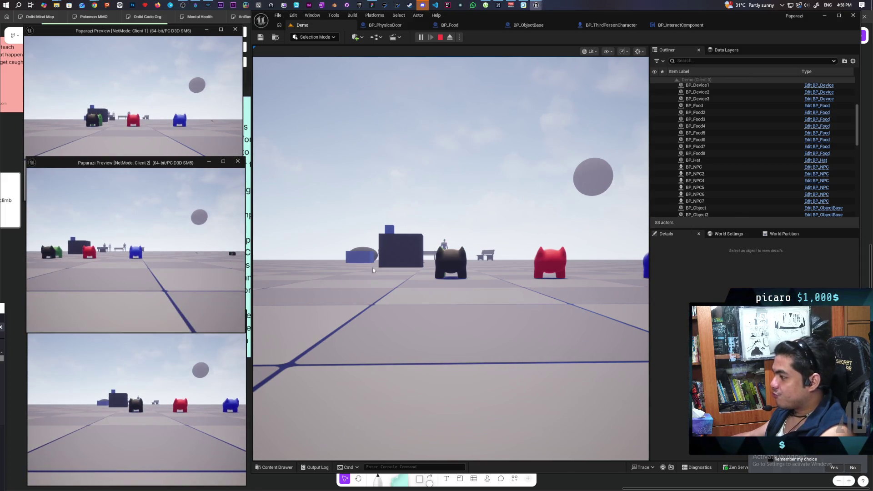
Step: Walk the character up to the door and step back and forth to test the interact prompt
{"action": "left_click", "coordinate": [450, 259]}
{"action": "key", "text": "w"}
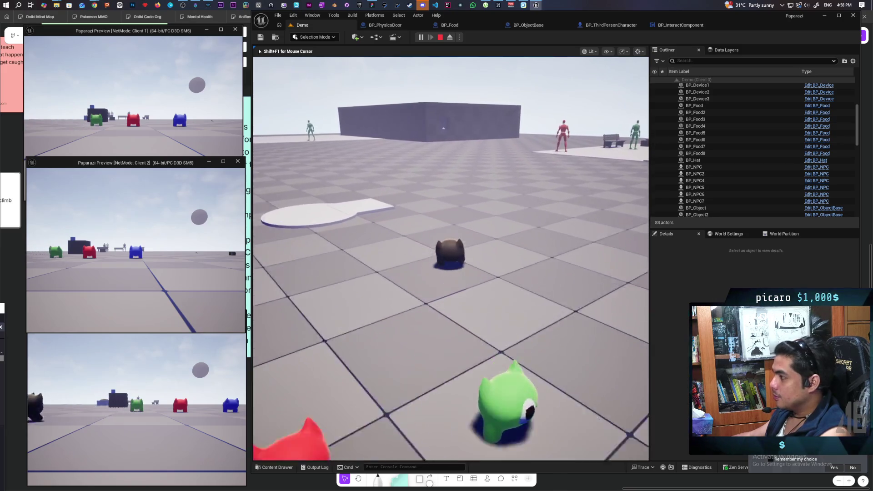
{"action": "key", "text": "a"}
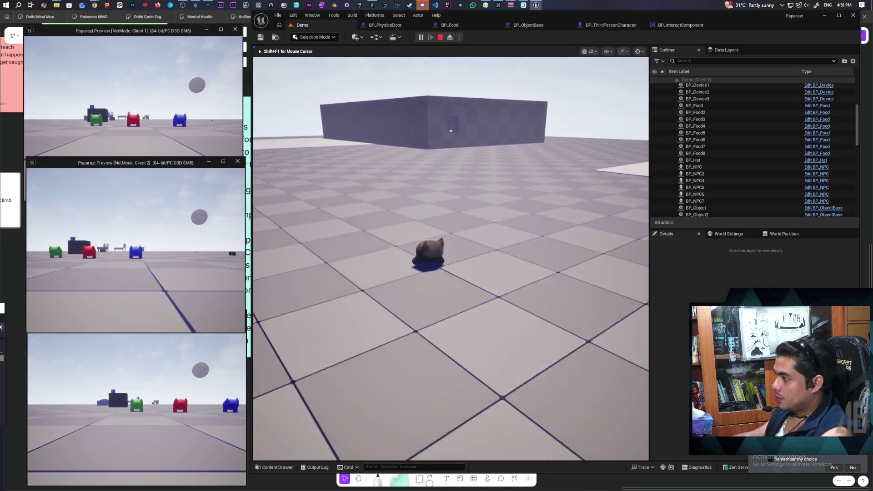
{"action": "key", "text": "w"}
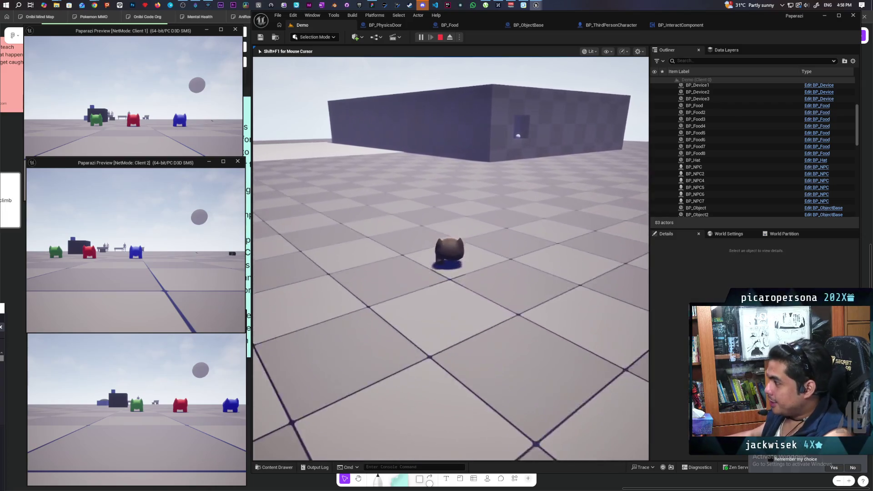
{"action": "key", "text": "w"}
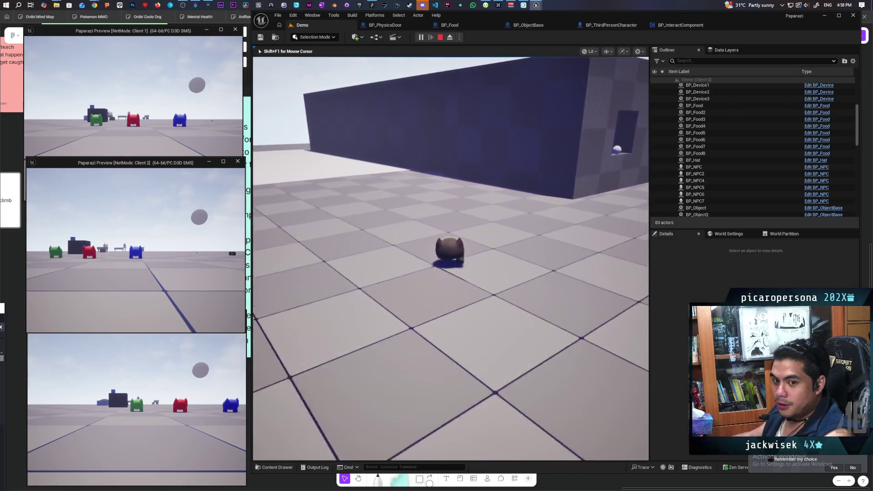
{"action": "key", "text": "w"}
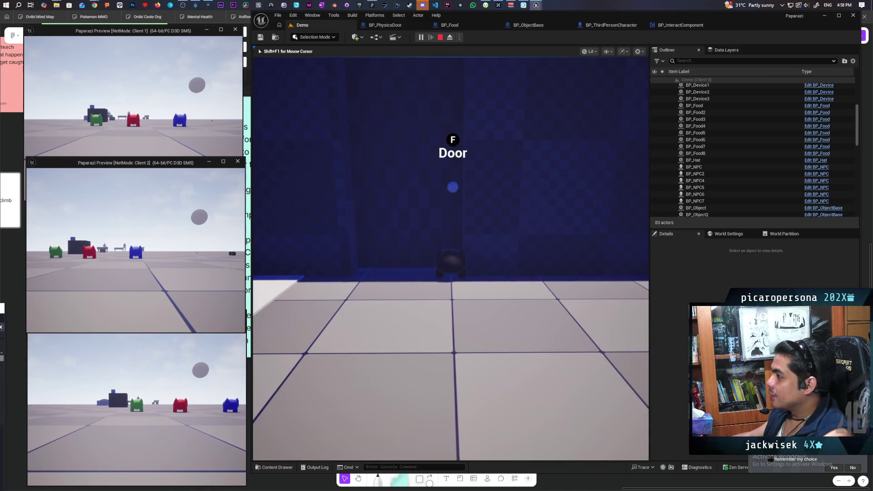
{"action": "key", "text": "s"}
{"action": "key", "text": "w"}
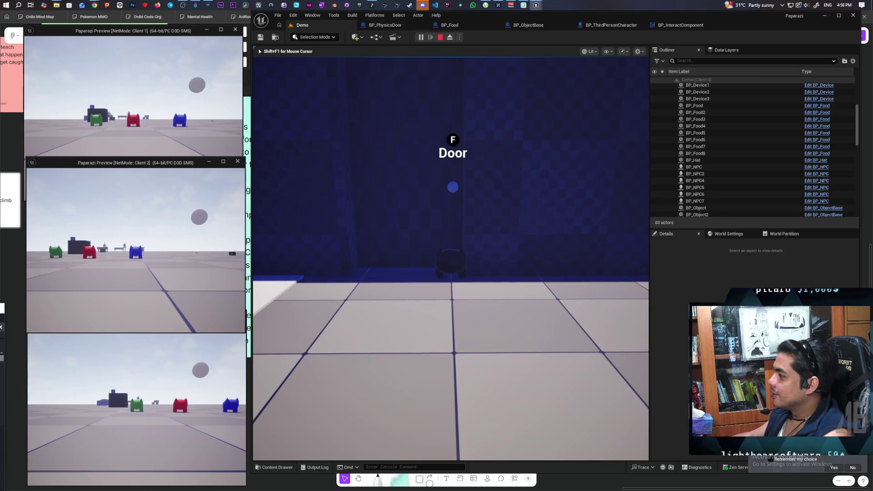
{"action": "key", "text": "s"}
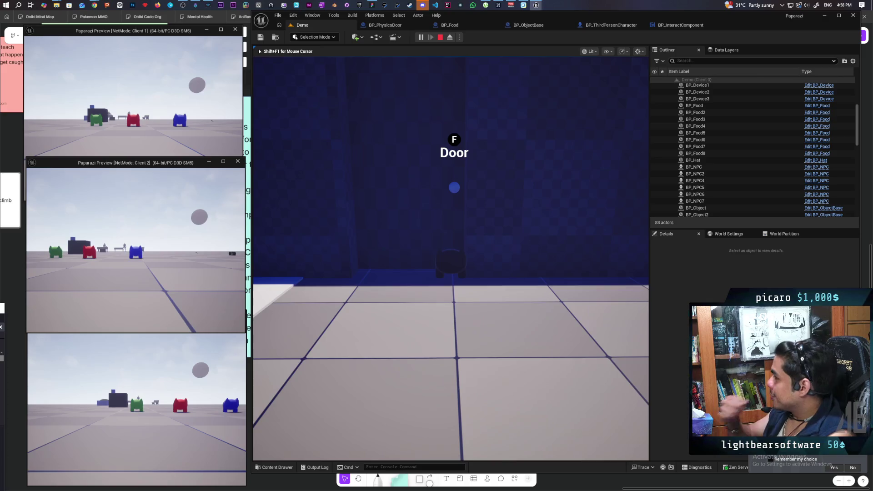
Step: Open the doors with F and walk through, then stop the test and open BP_PhysicsDoor
{"action": "key", "text": "f"}
{"action": "key", "text": "w"}
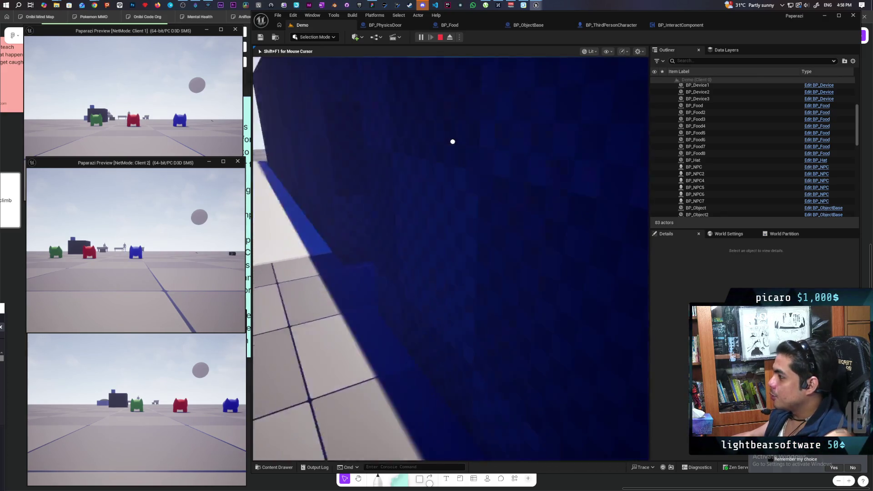
{"action": "key", "text": "a"}
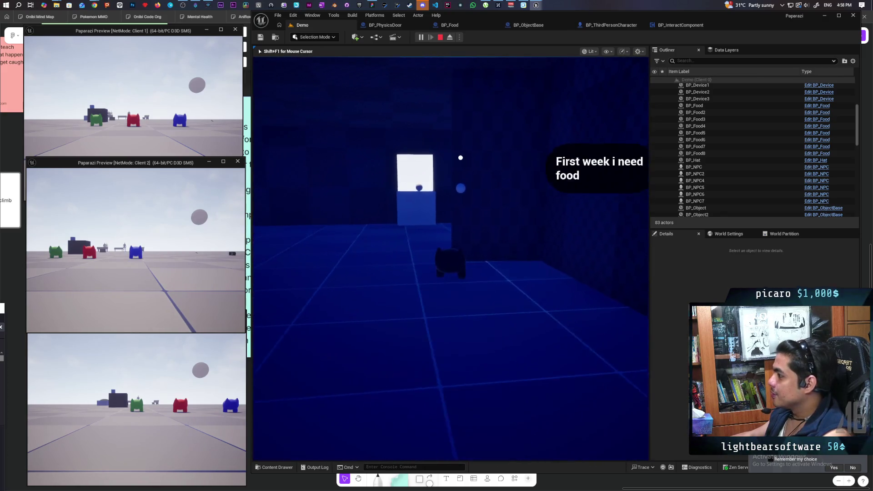
{"action": "key", "text": "w"}
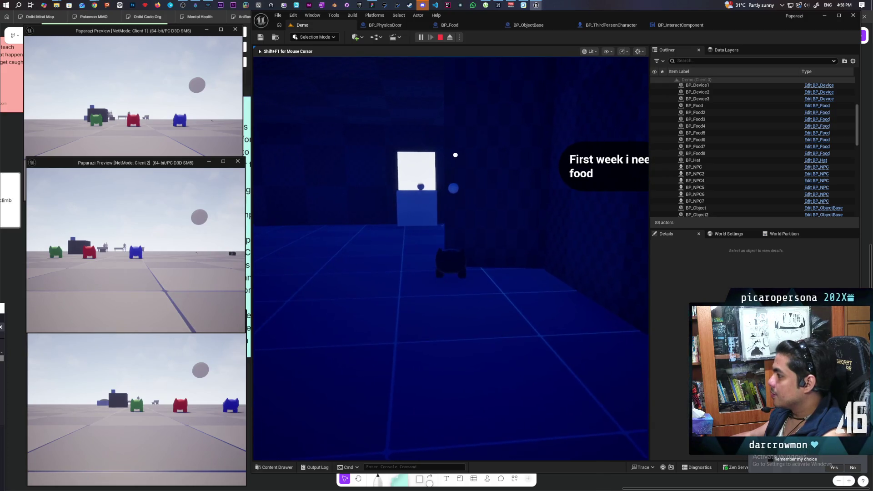
{"action": "key", "text": "f"}
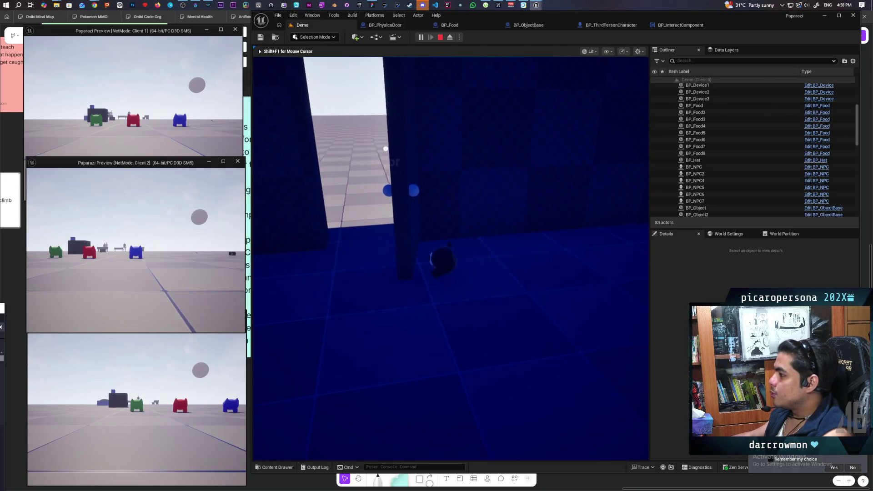
{"action": "key", "text": "f"}
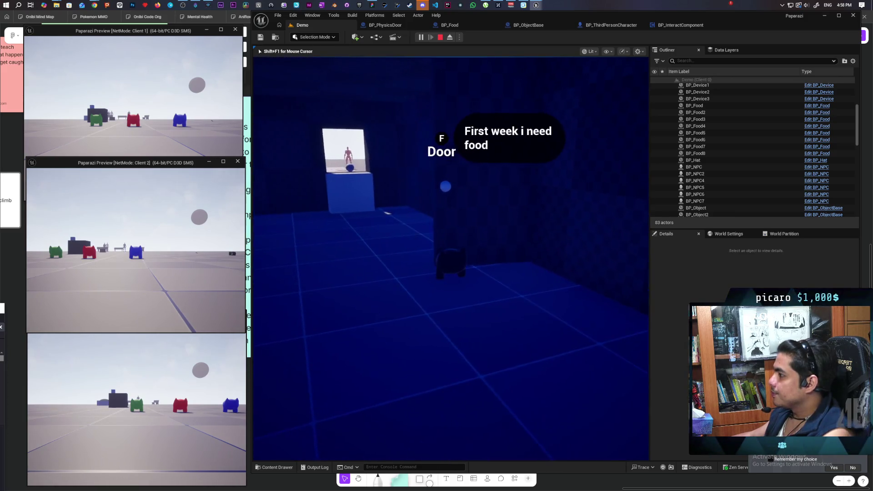
{"action": "key", "text": "w"}
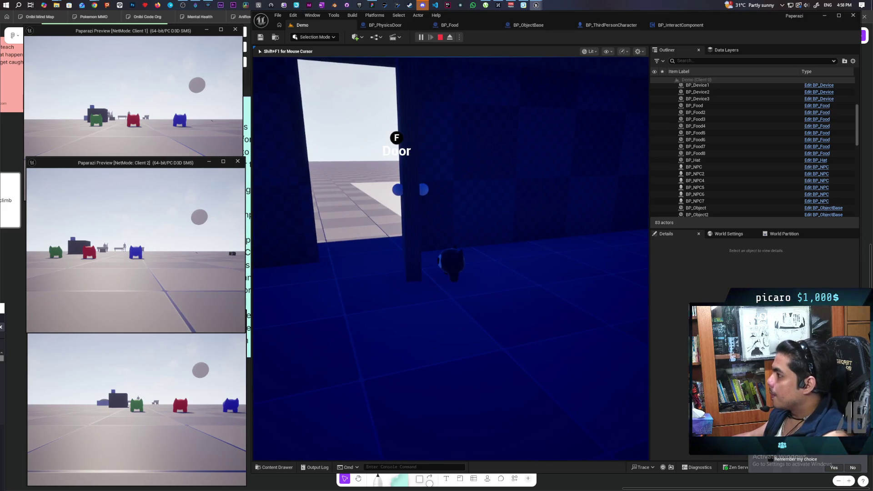
{"action": "key", "text": "Escape"}
{"action": "left_click", "coordinate": [394, 28]}
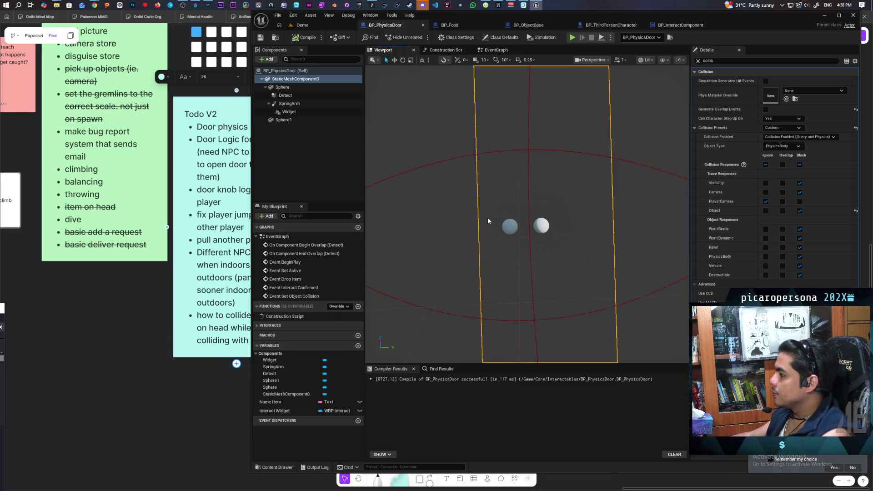
Step: Drag the SpringArm sideways along the door, then start a new multiplayer test from Demo
{"action": "left_click", "coordinate": [289, 104]}
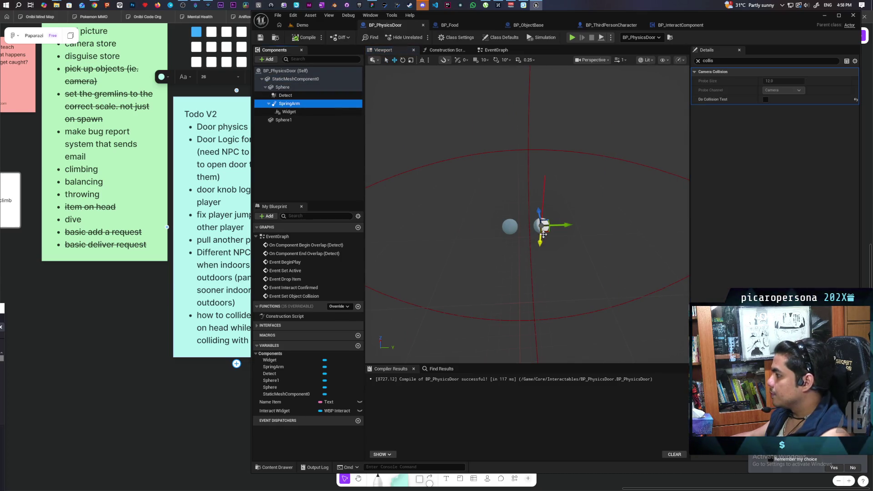
{"action": "left_click_drag", "start_coordinate": [566, 224], "coordinate": [552, 224]}
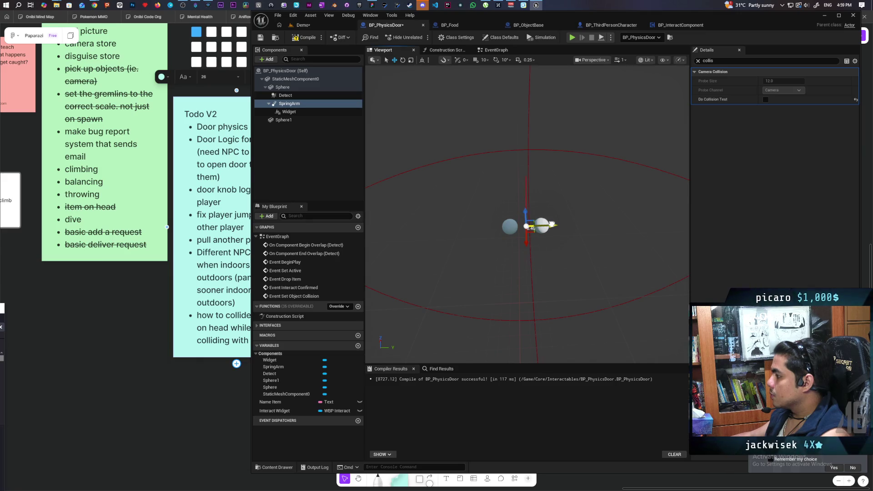
{"action": "left_click_drag", "start_coordinate": [551, 224], "coordinate": [552, 224]}
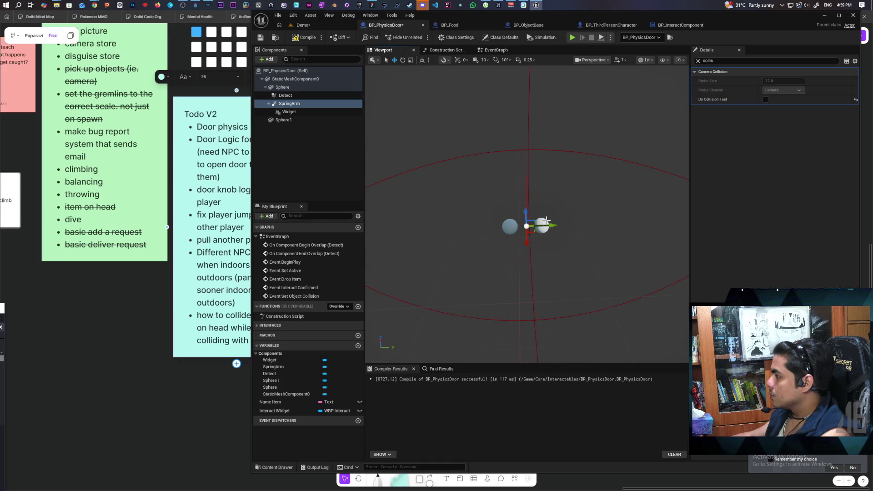
{"action": "left_click", "coordinate": [546, 222]}
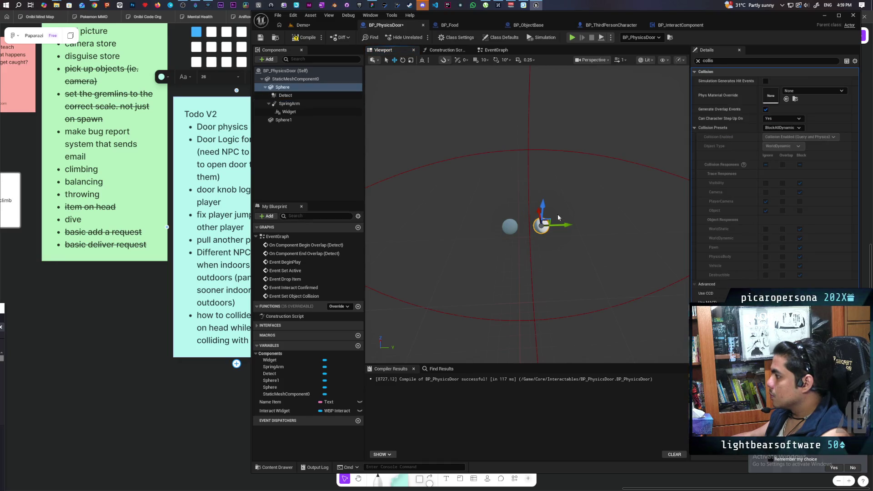
{"action": "left_click", "coordinate": [302, 25]}
{"action": "left_click", "coordinate": [419, 38]}
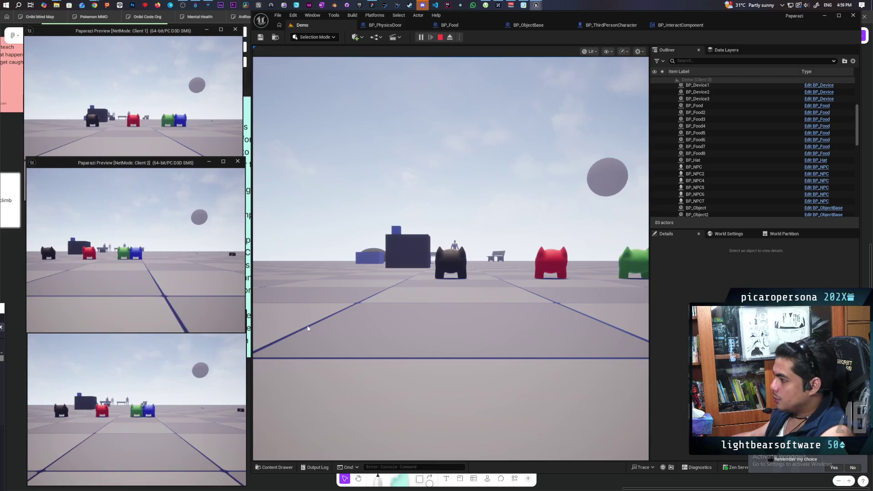
Step: Walk the cat up to the door, open it with F, then stop the play session
{"action": "key", "text": "w"}
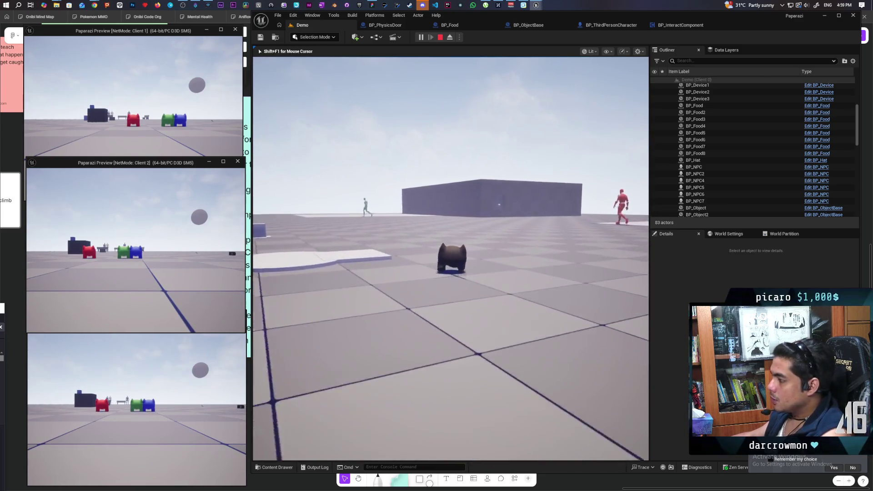
{"action": "key", "text": "w"}
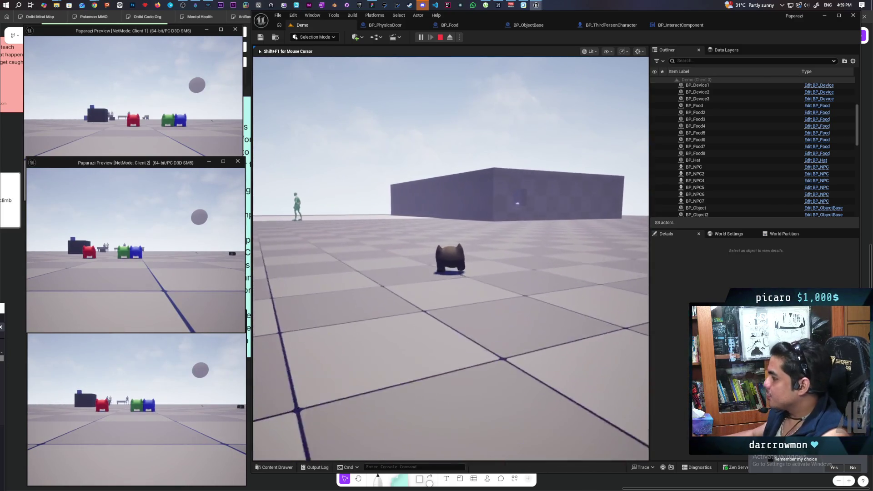
{"action": "key", "text": "w"}
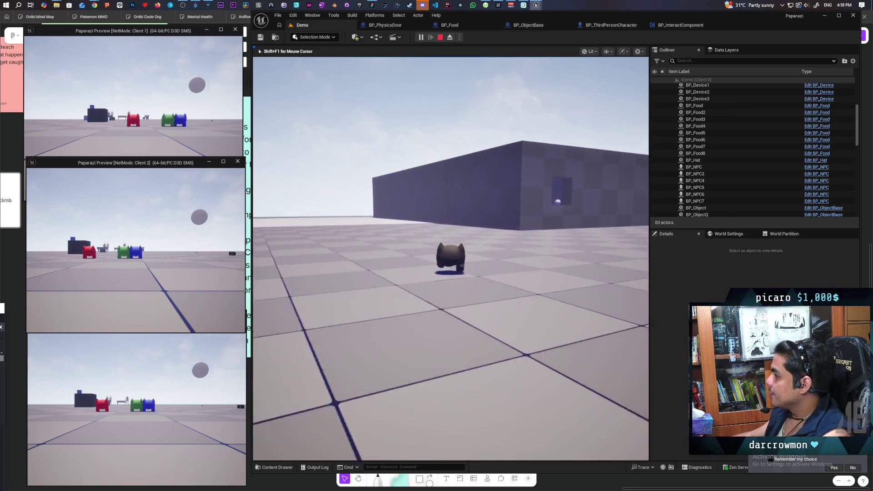
{"action": "key", "text": "w"}
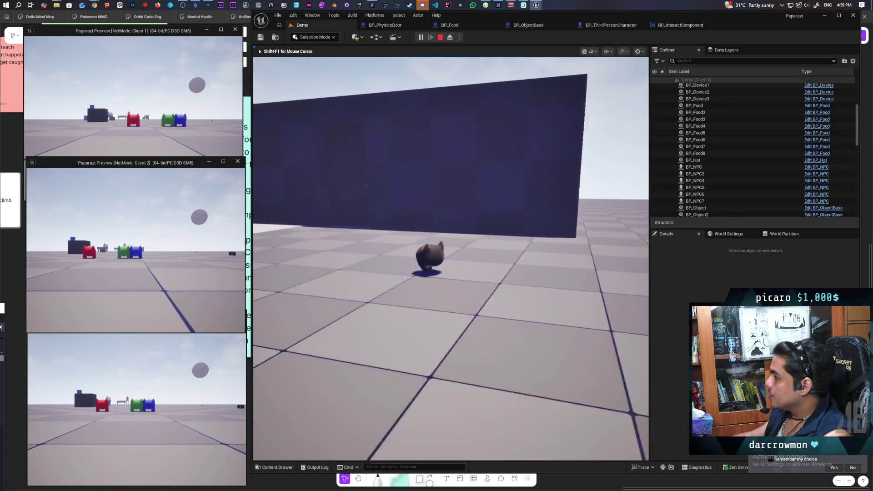
{"action": "key", "text": "w"}
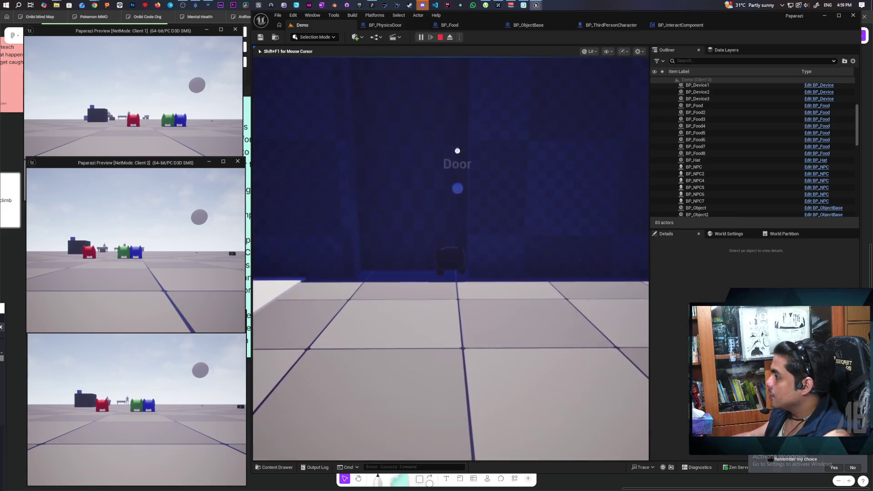
{"action": "key", "text": "f"}
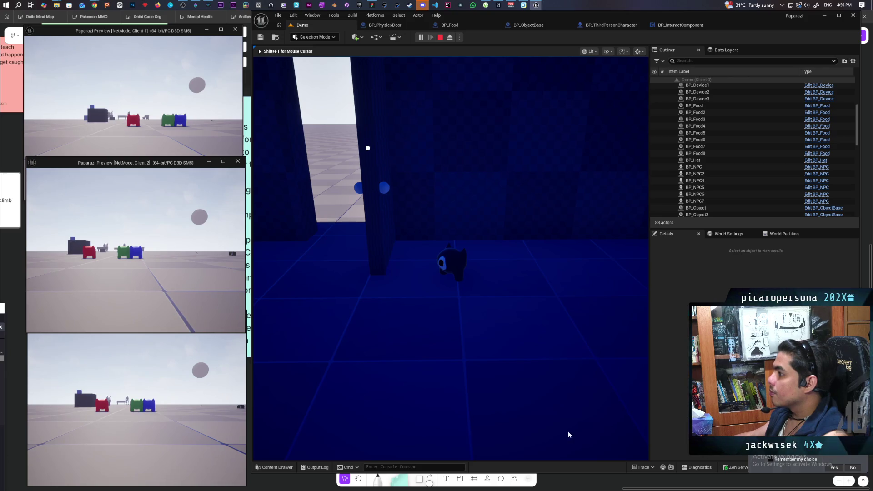
{"action": "key", "text": "Escape"}
Step: Scrub the door SpringArm's Target Arm Length down to about 8.8 in BP_PhysicsDoor
{"action": "left_click", "coordinate": [385, 25]}
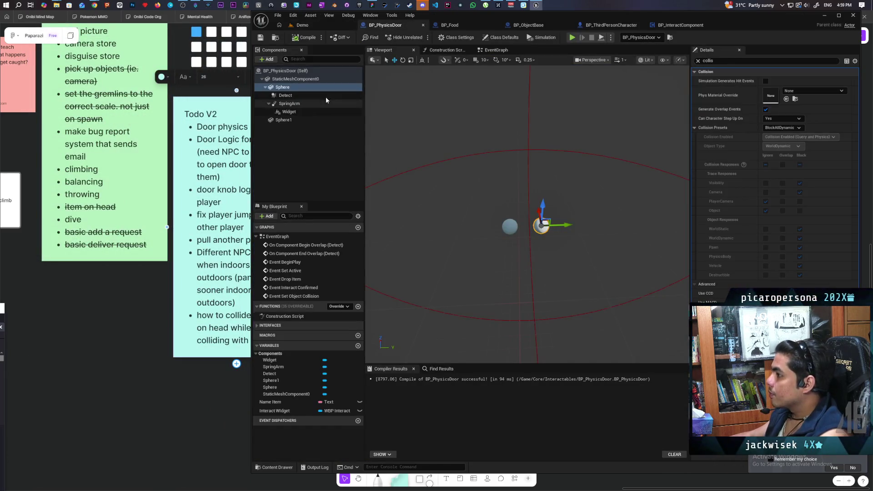
{"action": "left_click", "coordinate": [298, 103]}
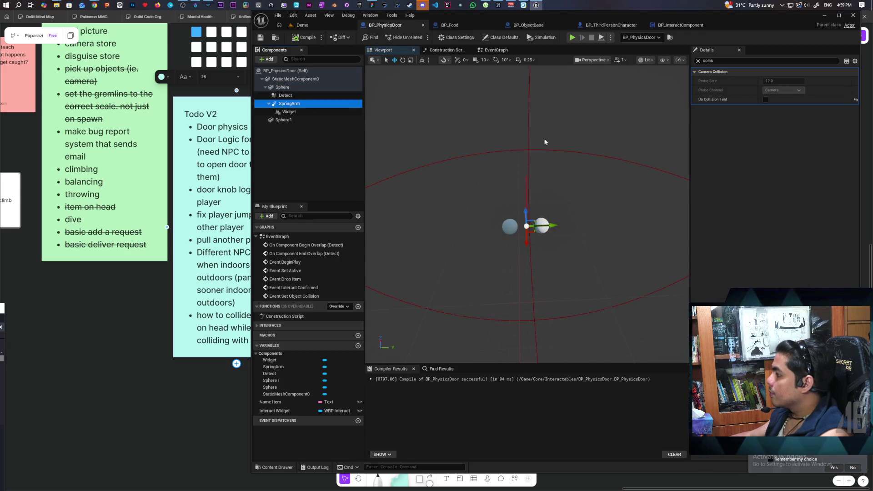
{"action": "left_click", "coordinate": [698, 60]}
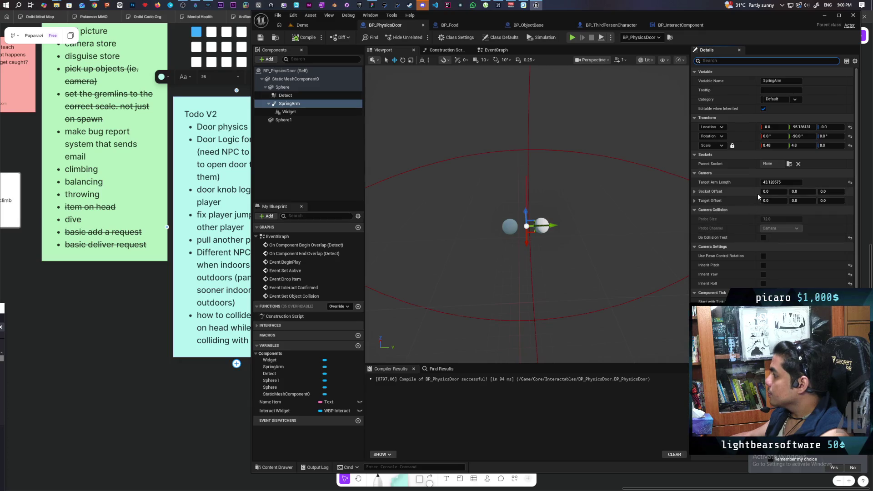
{"action": "left_click", "coordinate": [775, 182]}
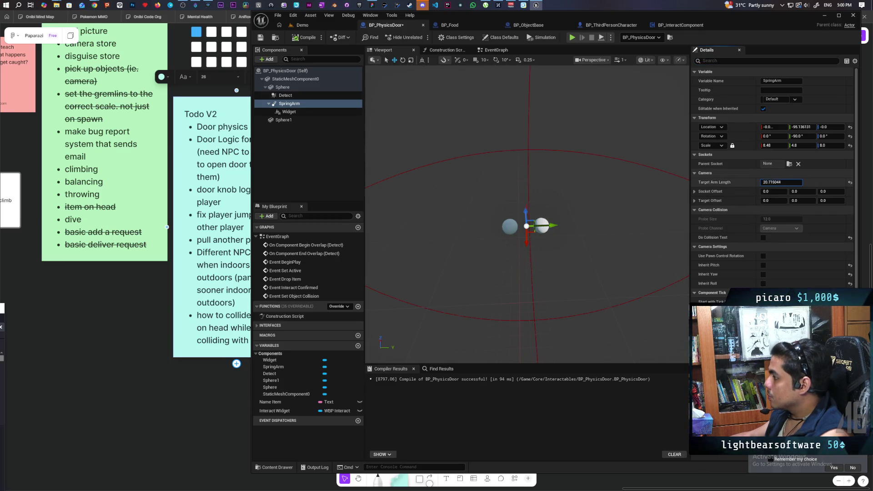
{"action": "left_click_drag", "start_coordinate": [781, 182], "coordinate": [750, 182]}
{"action": "left_click_drag", "start_coordinate": [527, 213], "coordinate": [545, 187]}
{"action": "left_click_drag", "start_coordinate": [781, 182], "coordinate": [800, 181]}
{"action": "left_click_drag", "start_coordinate": [527, 213], "coordinate": [646, 213]}
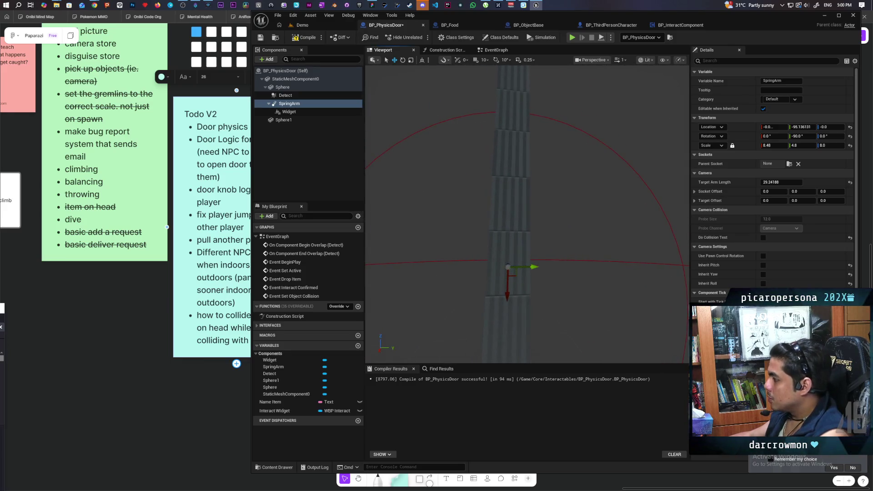
{"action": "left_click_drag", "start_coordinate": [773, 181], "coordinate": [825, 181]}
{"action": "left_click_drag", "start_coordinate": [527, 214], "coordinate": [623, 221]}
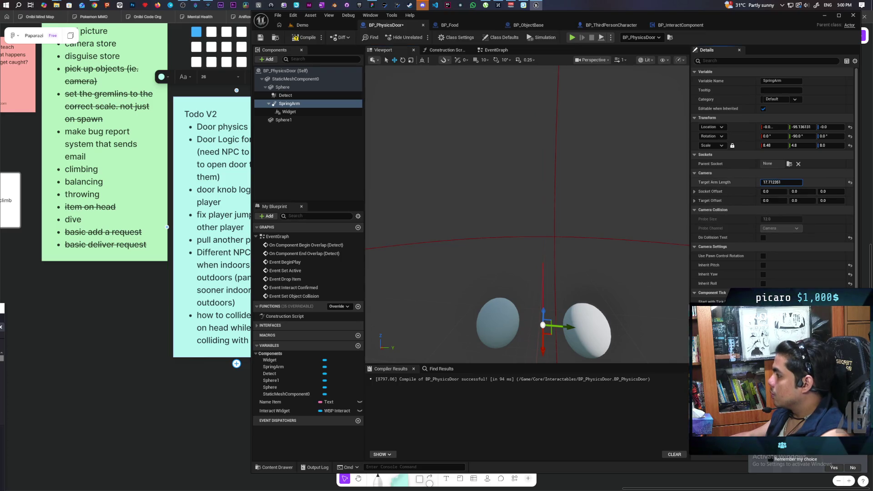
{"action": "left_click_drag", "start_coordinate": [781, 182], "coordinate": [768, 182]}
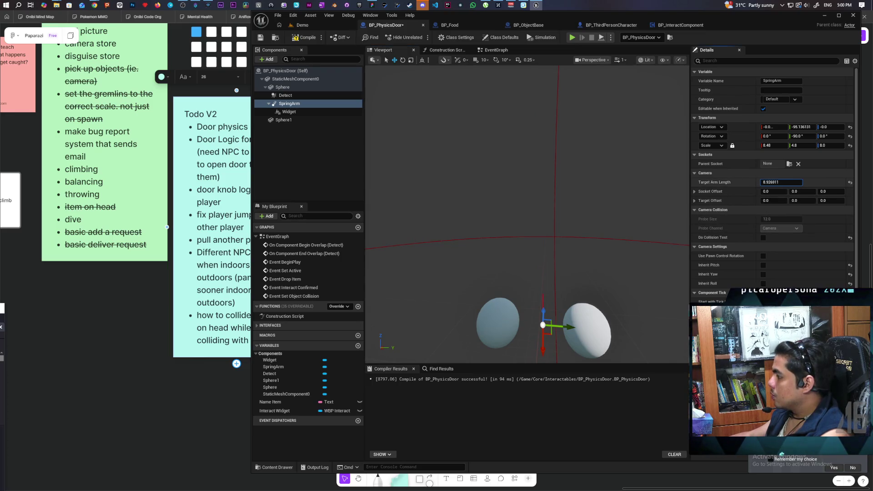
{"action": "left_click", "coordinate": [313, 25]}
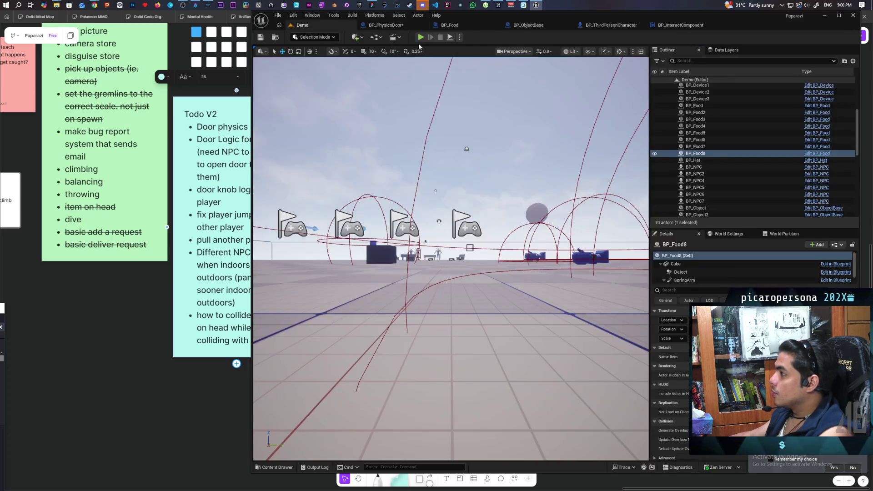
Step: Start a multiplayer play session and walk the cat up to the door
{"action": "key", "text": "alt+p"}
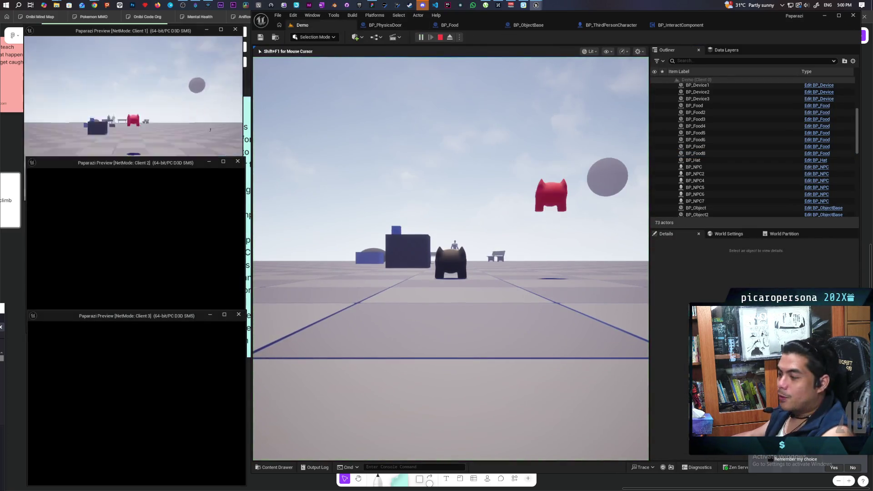
{"action": "left_click", "coordinate": [343, 273]}
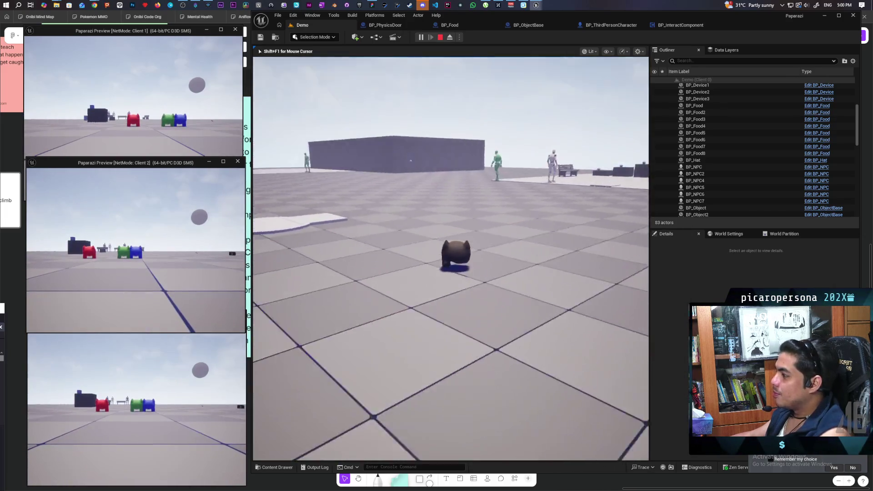
{"action": "key", "text": "w"}
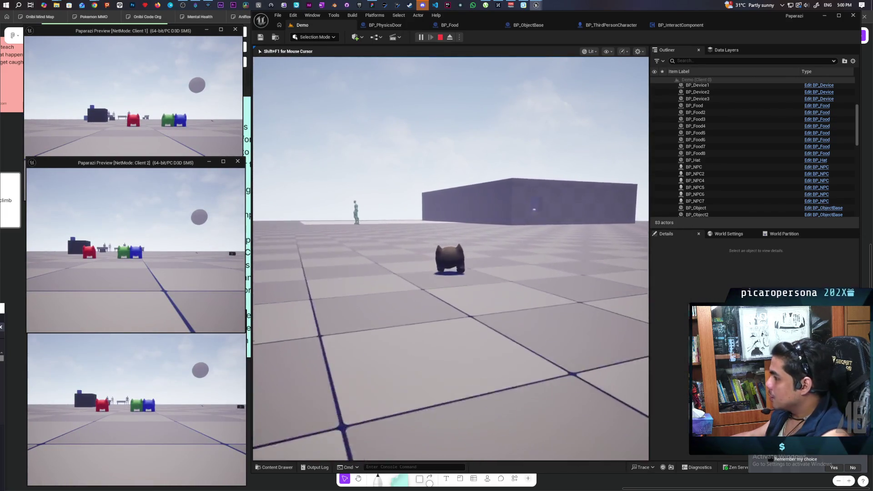
{"action": "key", "text": "w"}
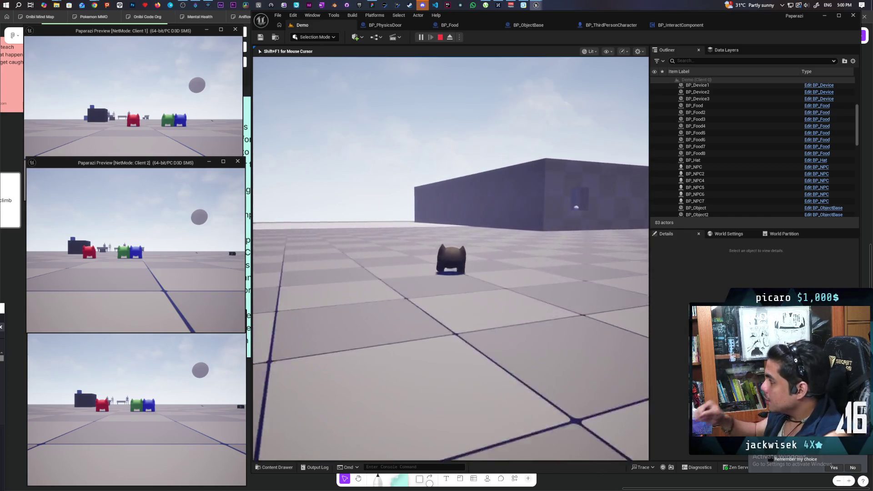
{"action": "key", "text": "w"}
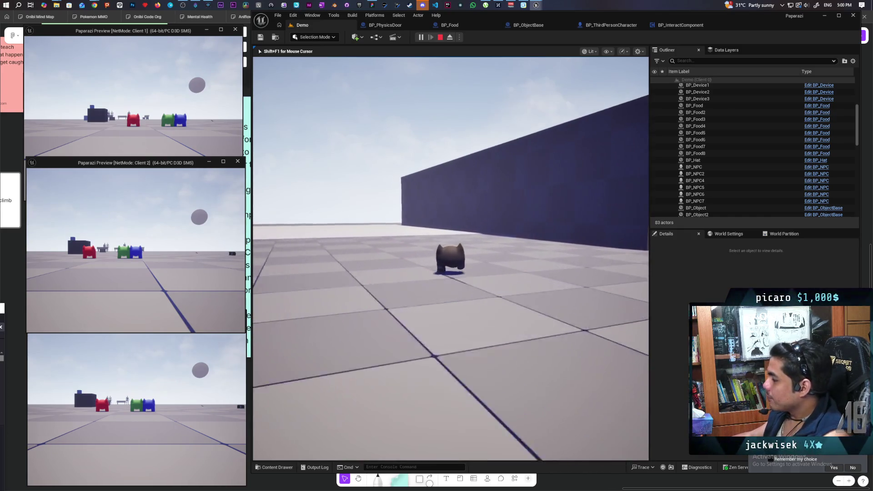
{"action": "key", "text": "w"}
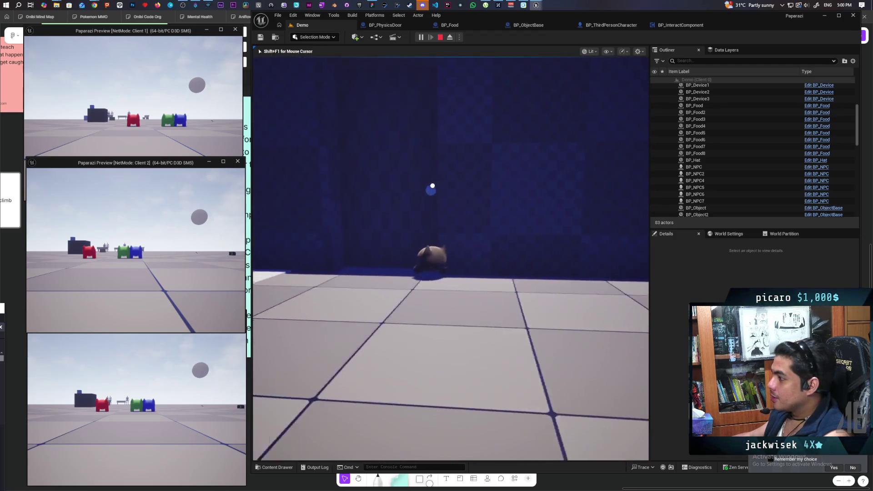
Step: Step toward and away from the door to check the 'F Door' prompt, then stop
{"action": "key", "text": "s"}
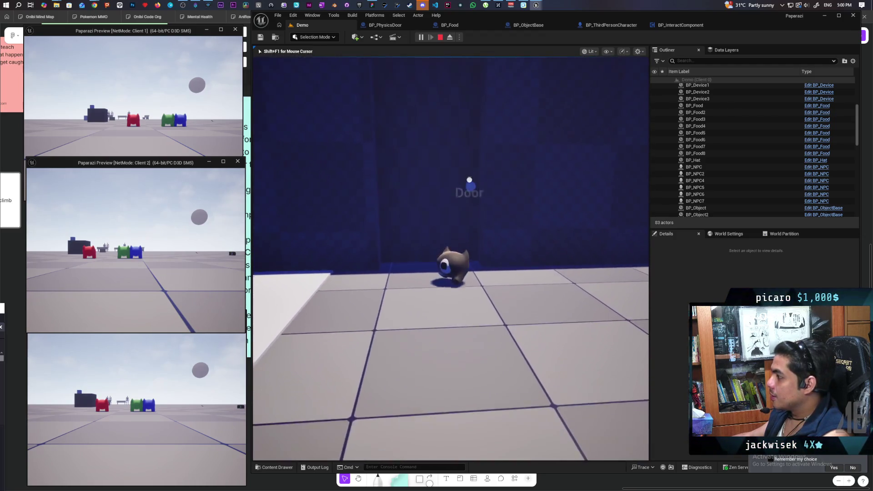
{"action": "key", "text": "w"}
{"action": "key", "text": "s"}
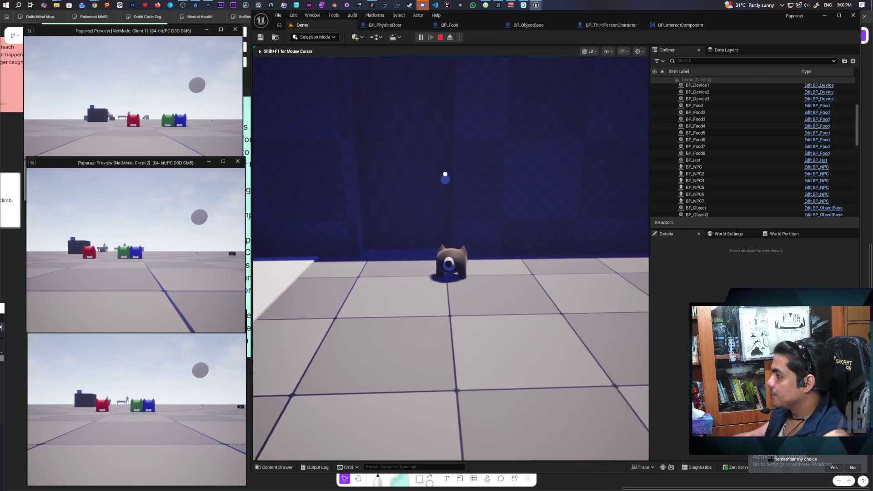
{"action": "key", "text": "w"}
{"action": "key", "text": "s"}
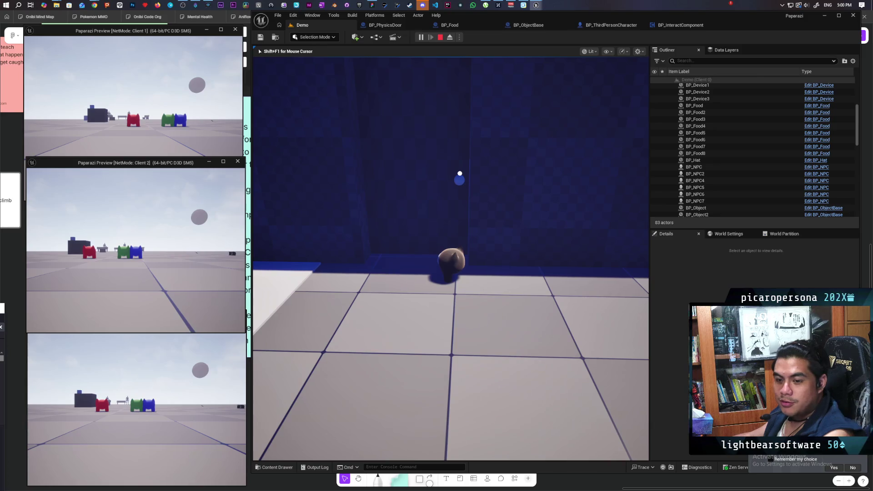
{"action": "key", "text": "w"}
{"action": "key", "text": "s"}
{"action": "key", "text": "w"}
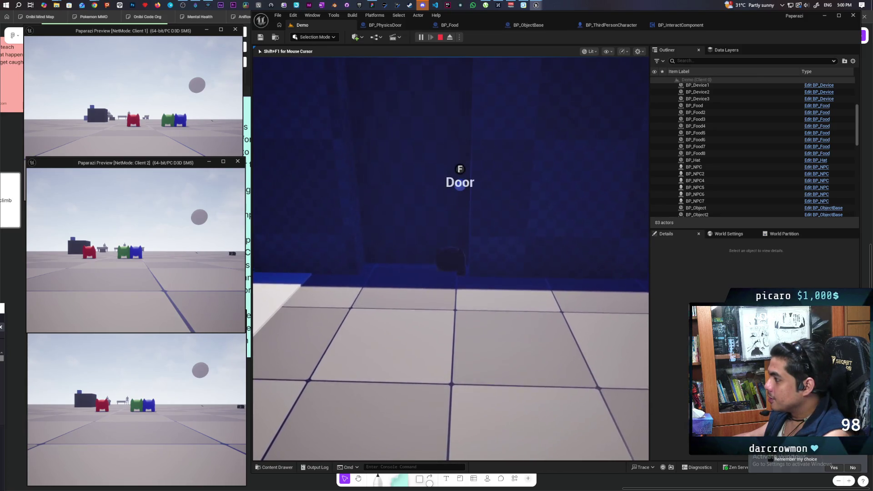
{"action": "key", "text": "s"}
{"action": "key", "text": "w"}
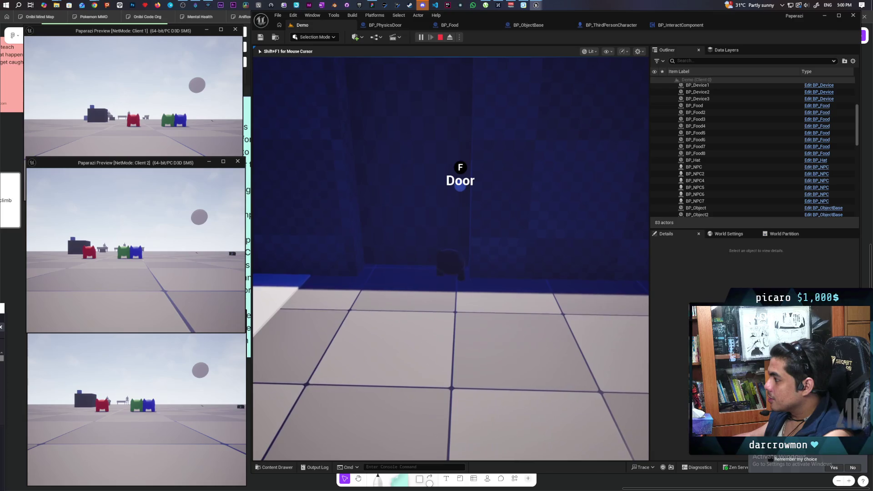
{"action": "key", "text": "s"}
{"action": "key", "text": "Escape"}
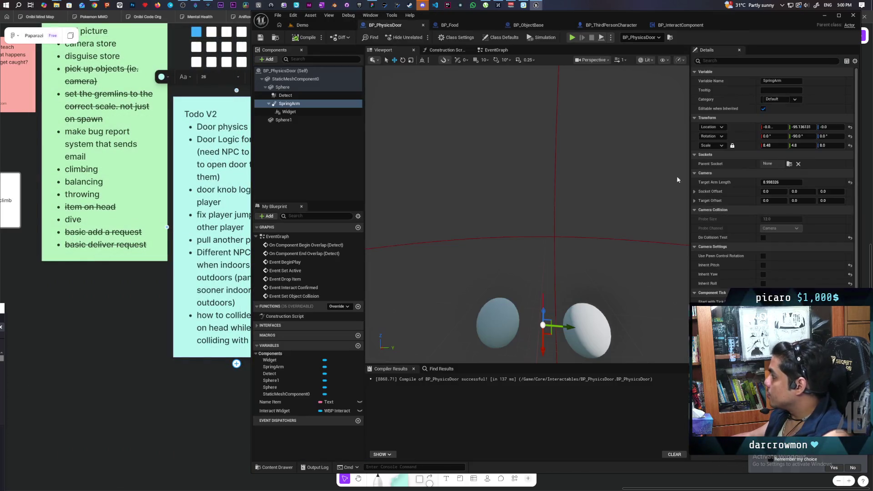
Step: Set the SpringArm Target Arm Length to 10.46916 and compile BP_PhysicsDoor
{"action": "left_click", "coordinate": [771, 182]}
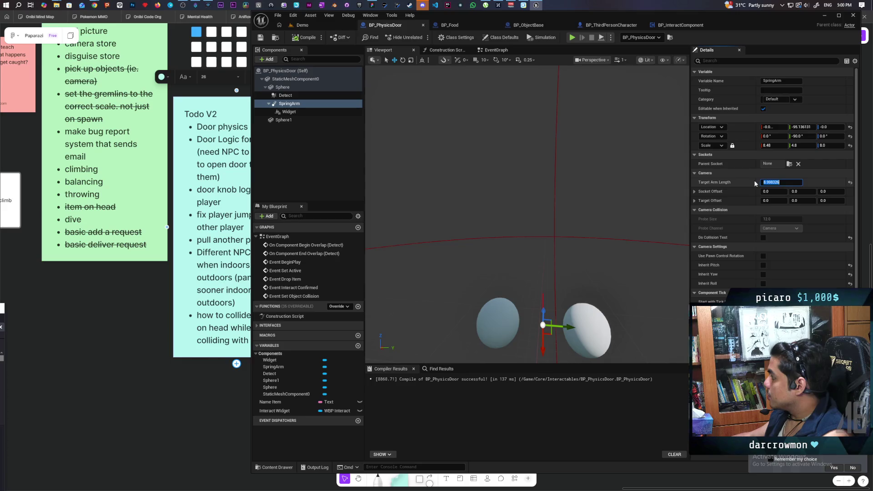
{"action": "type", "text": "10.46616"}
{"action": "key", "text": "Return"}
{"action": "left_click", "coordinate": [304, 39]}
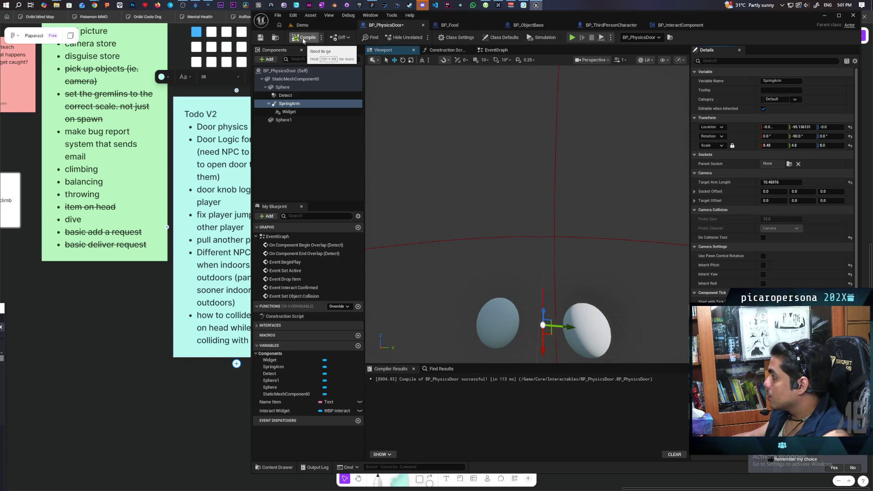
Step: Playtest the Demo level in multiplayer, walking up to the door, then stop
{"action": "left_click", "coordinate": [315, 28]}
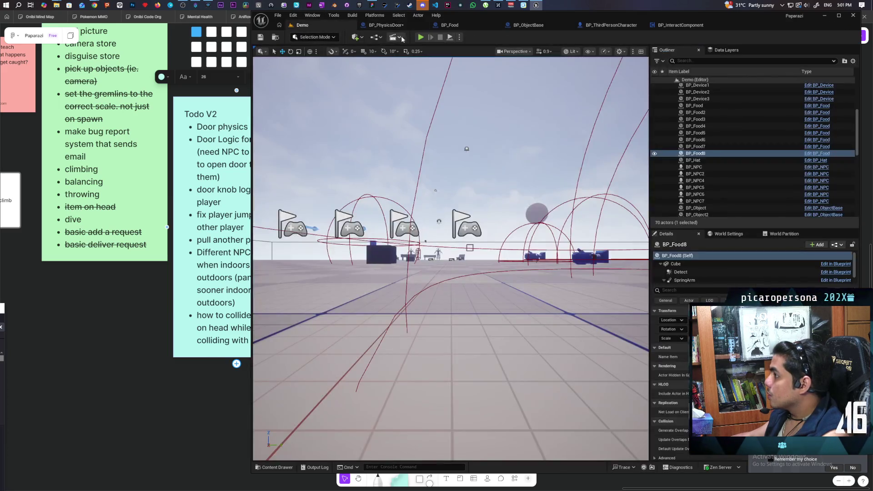
{"action": "left_click", "coordinate": [420, 37]}
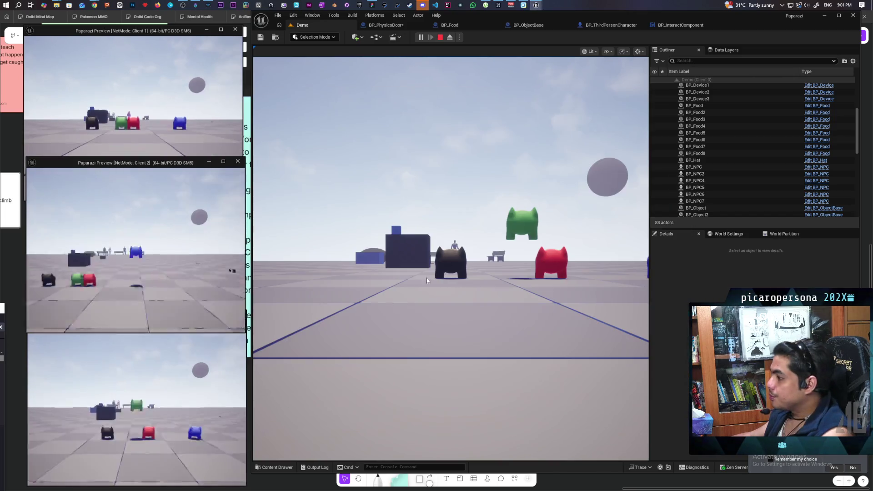
{"action": "left_click", "coordinate": [426, 278]}
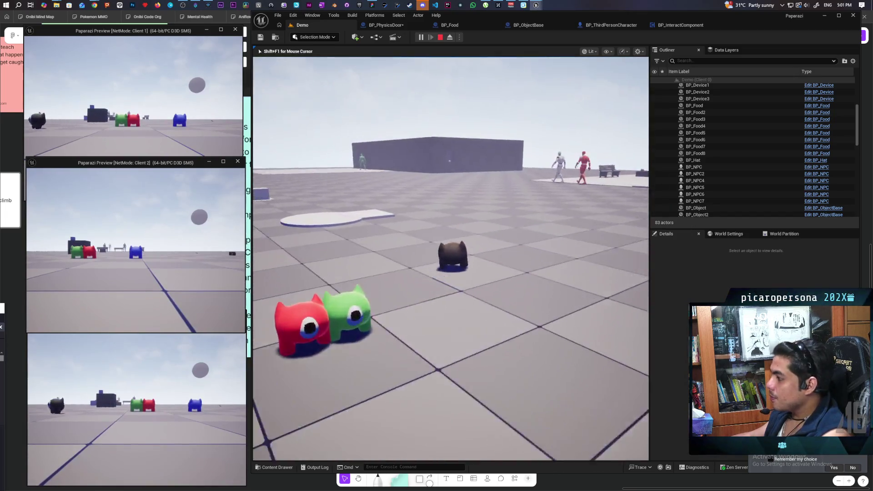
{"action": "key", "text": "w"}
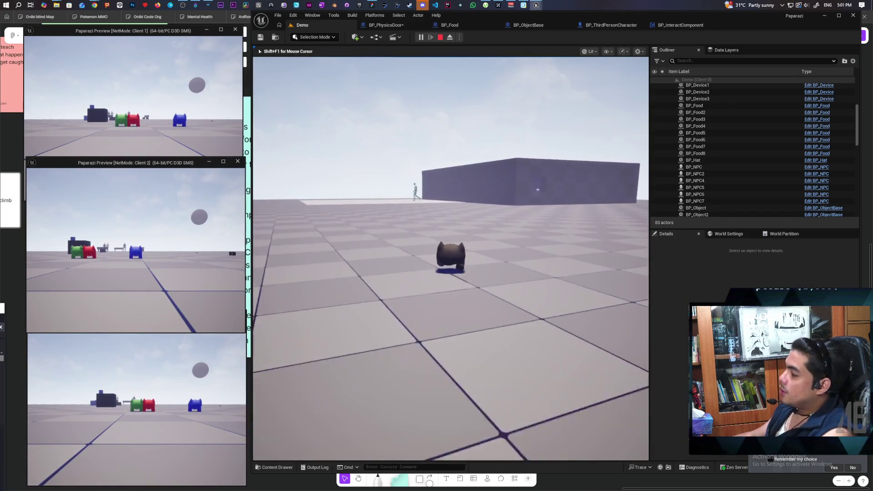
{"action": "key", "text": "w"}
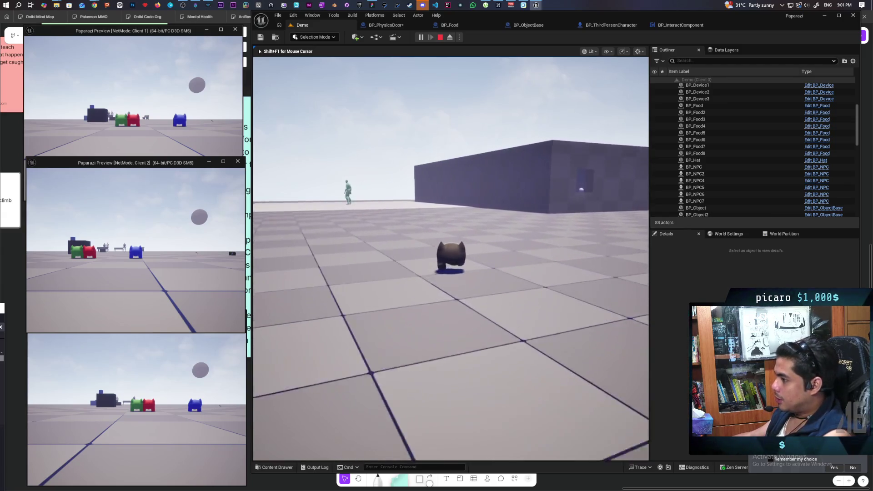
{"action": "key", "text": "w"}
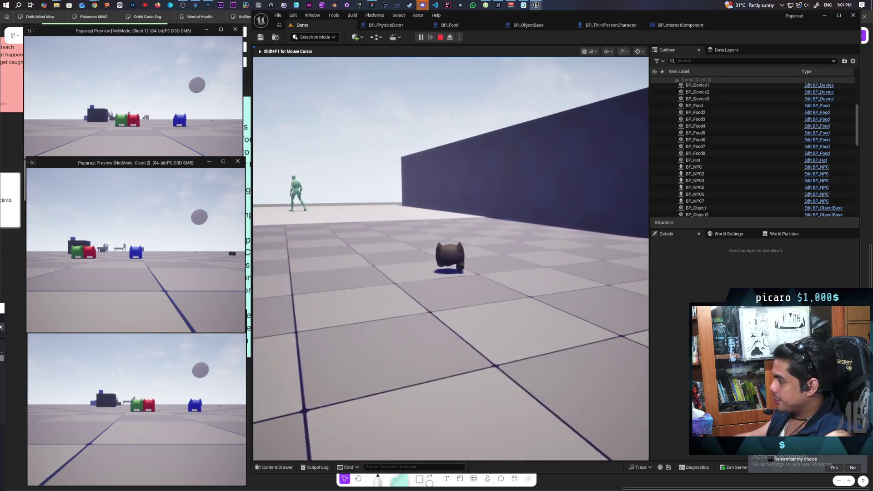
{"action": "key", "text": "w"}
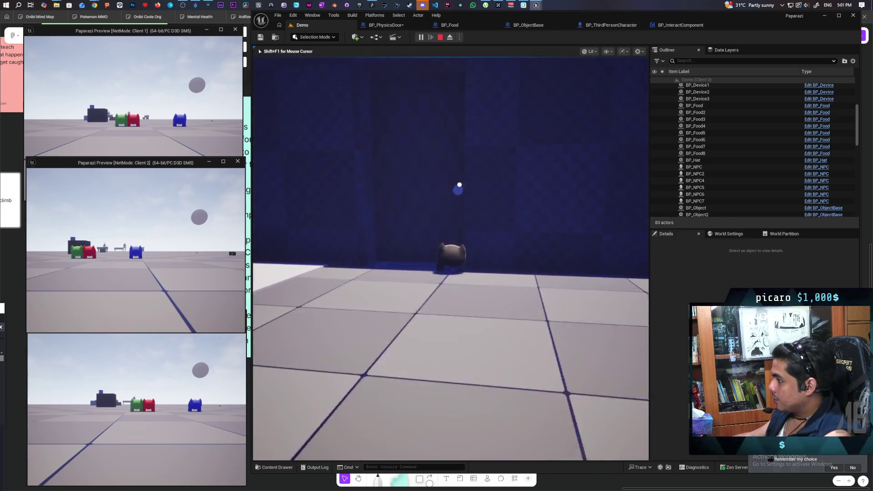
{"action": "key", "text": "s"}
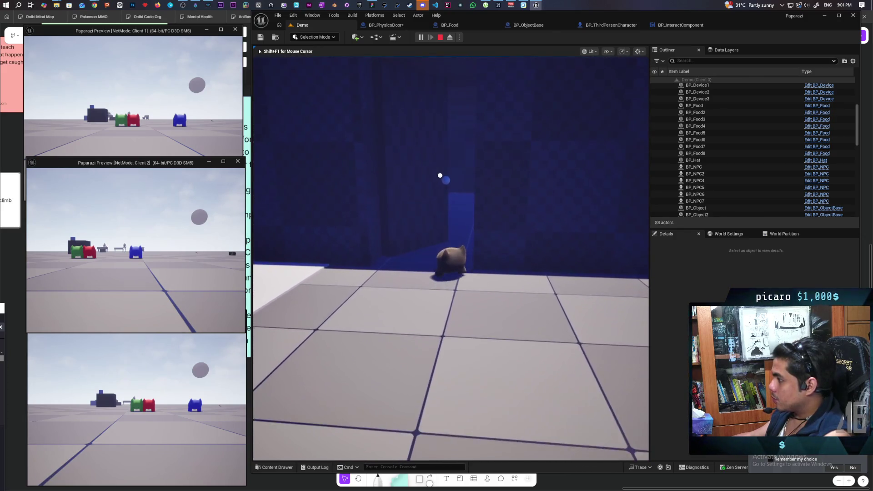
{"action": "key", "text": "Escape"}
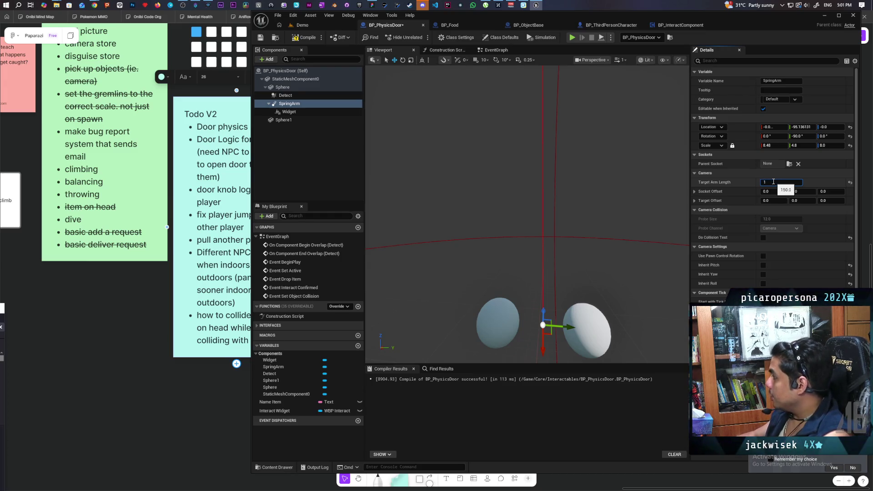
{"action": "left_click", "coordinate": [301, 25]}
Step: Compile the door blueprint with arm length 15.0 and run a three-client playtest, checking Client 2
{"action": "key", "text": "ctrl+shift+s"}
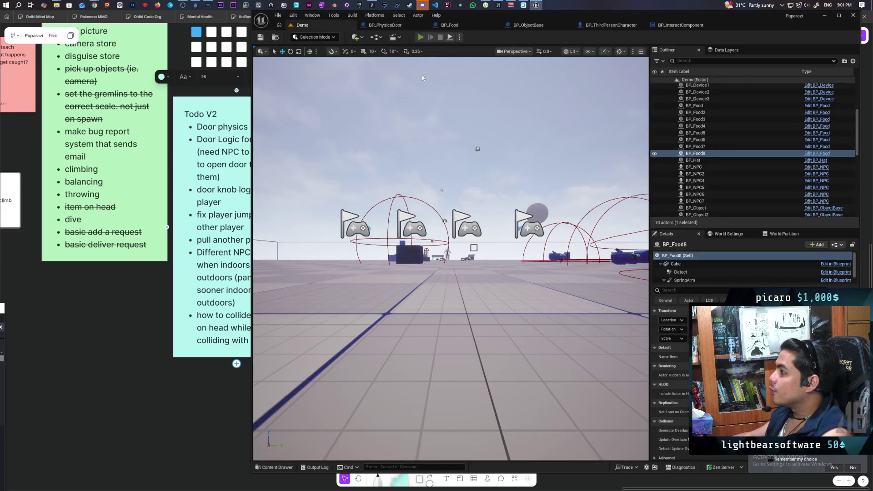
{"action": "left_click", "coordinate": [420, 37]}
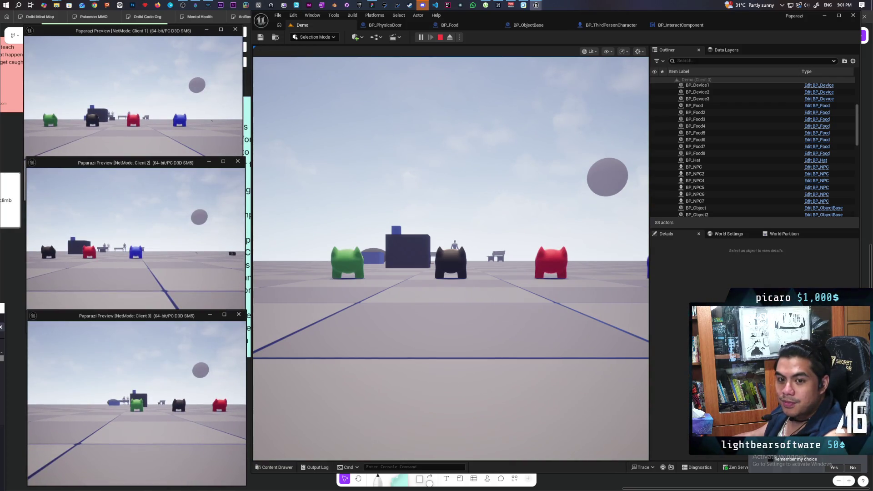
{"action": "key", "text": "alt+Tab"}
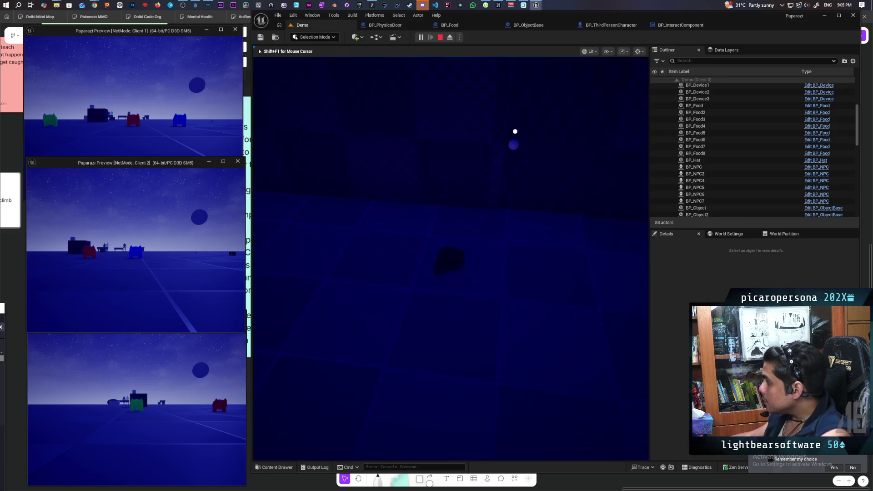
{"action": "key", "text": "Escape"}
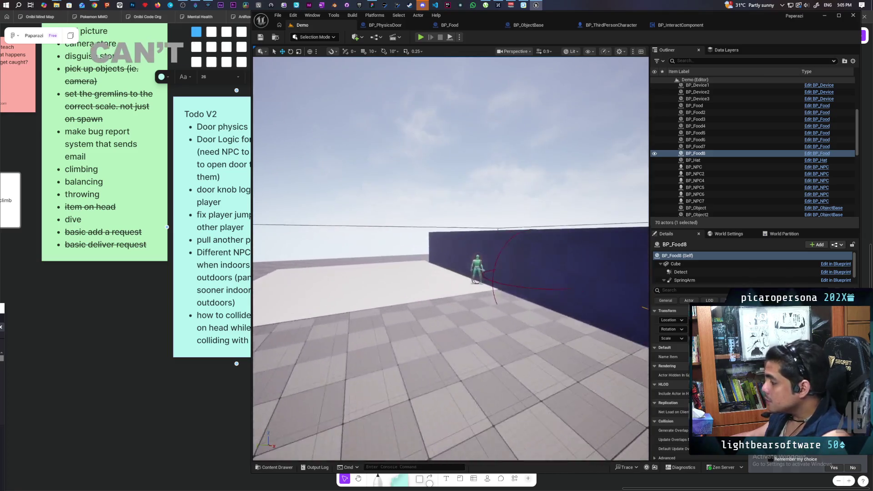
Step: Select and frame the door in the level, then select its Detect sphere in BP_PhysicsDoor
{"action": "left_click", "coordinate": [468, 201]}
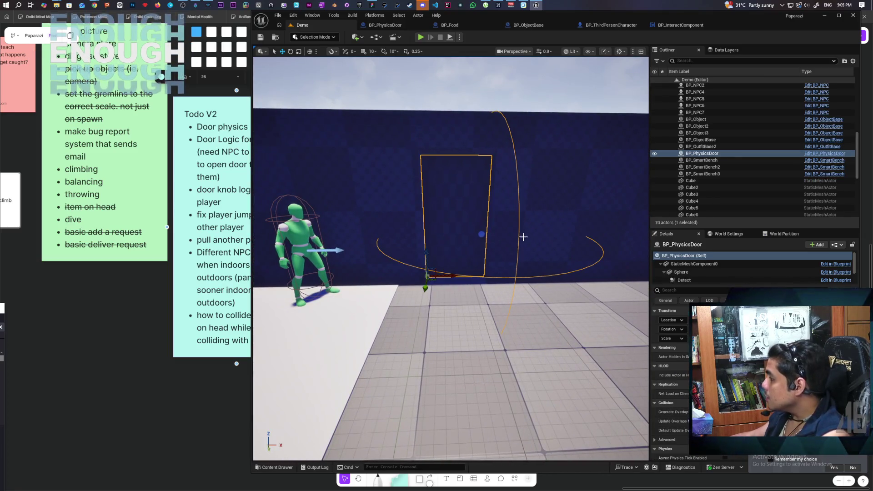
{"action": "key", "text": "f"}
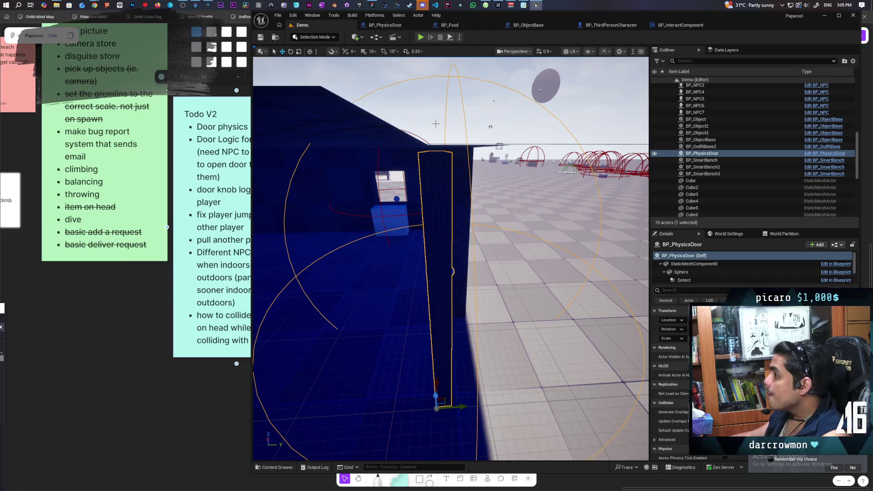
{"action": "left_click", "coordinate": [384, 25]}
{"action": "mouse_move", "coordinate": [591, 197]}
{"action": "left_mouse_down"}
{"action": "mouse_move", "coordinate": [555, 200]}
{"action": "mouse_move", "coordinate": [591, 197]}
{"action": "left_mouse_up"}
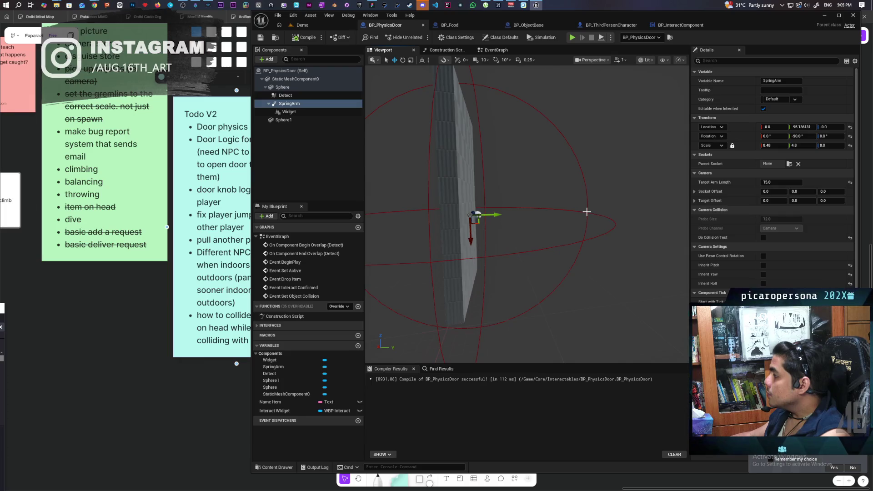
{"action": "left_click", "coordinate": [586, 212]}
{"action": "mouse_move", "coordinate": [555, 233]}
{"action": "left_mouse_down"}
{"action": "mouse_move", "coordinate": [531, 227]}
{"action": "mouse_move", "coordinate": [560, 226]}
{"action": "mouse_move", "coordinate": [543, 225]}
{"action": "left_mouse_up"}
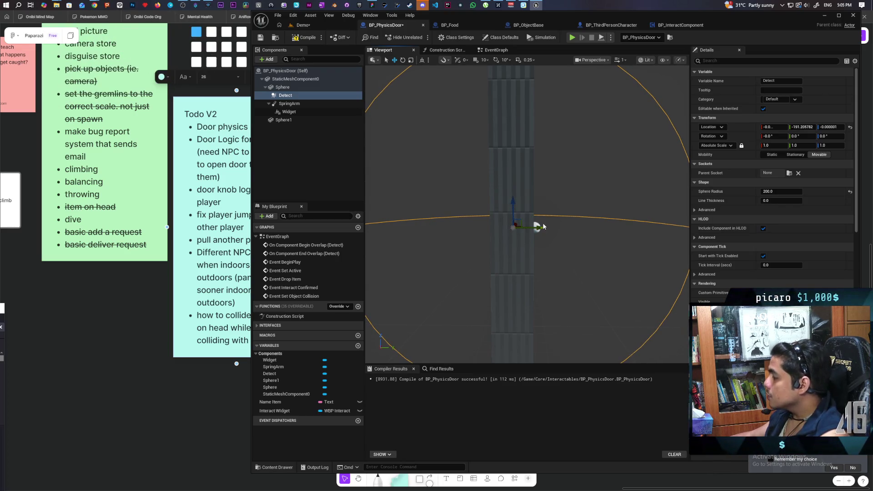
Step: Frame and orbit the door preview, then compile BP_PhysicsDoor
{"action": "key", "text": "f"}
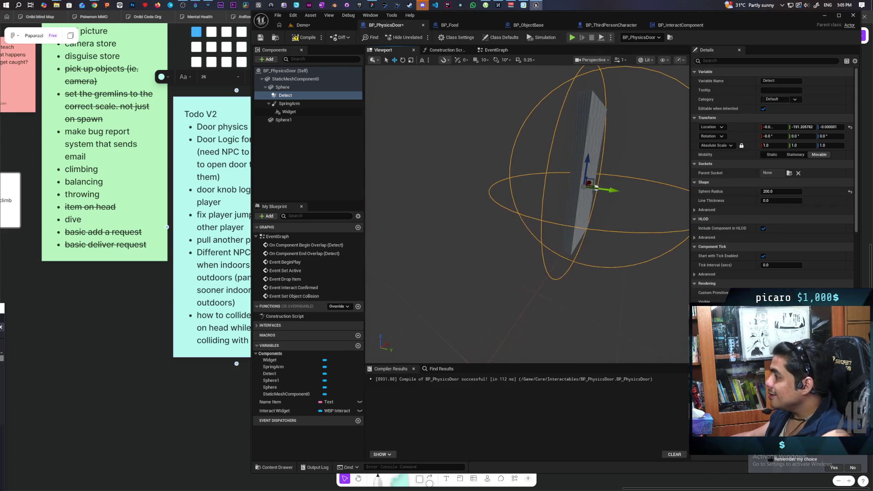
{"action": "left_click_drag", "start_coordinate": [540, 186], "coordinate": [477, 189]}
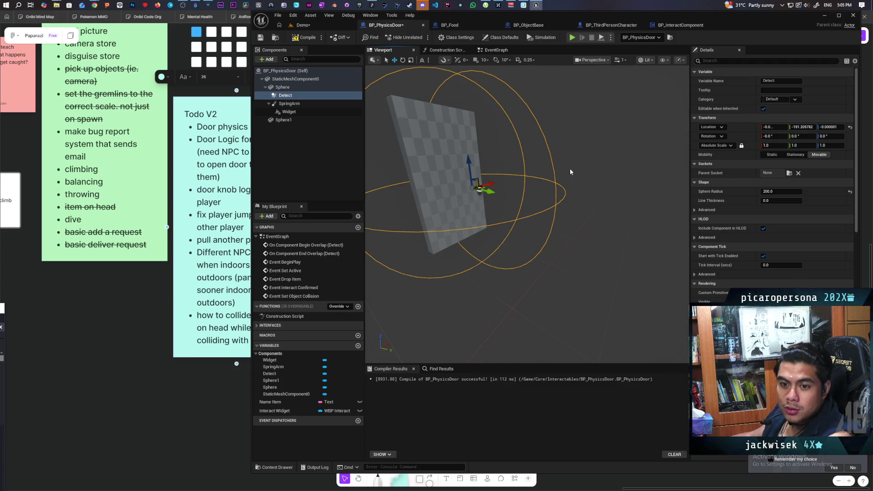
{"action": "mouse_move", "coordinate": [536, 214]}
{"action": "left_mouse_down"}
{"action": "mouse_move", "coordinate": [473, 225]}
{"action": "mouse_move", "coordinate": [561, 248]}
{"action": "mouse_move", "coordinate": [561, 229]}
{"action": "left_mouse_up"}
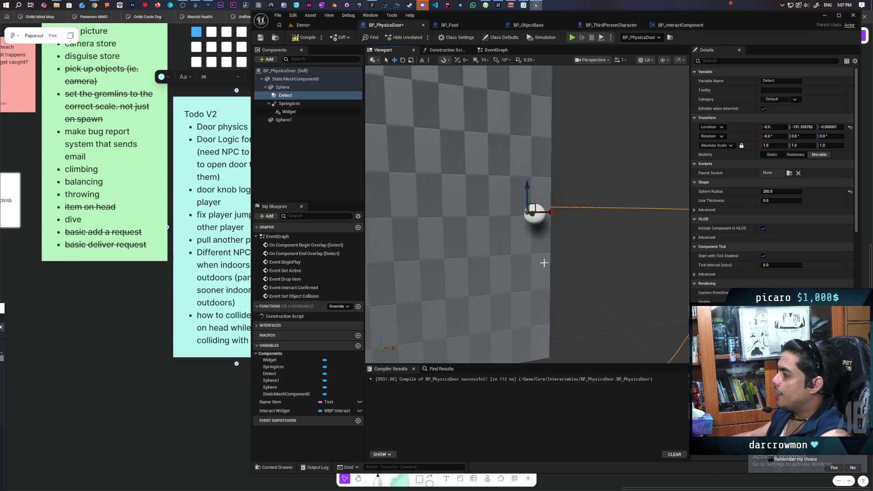
{"action": "left_click_drag", "start_coordinate": [552, 244], "coordinate": [533, 214]}
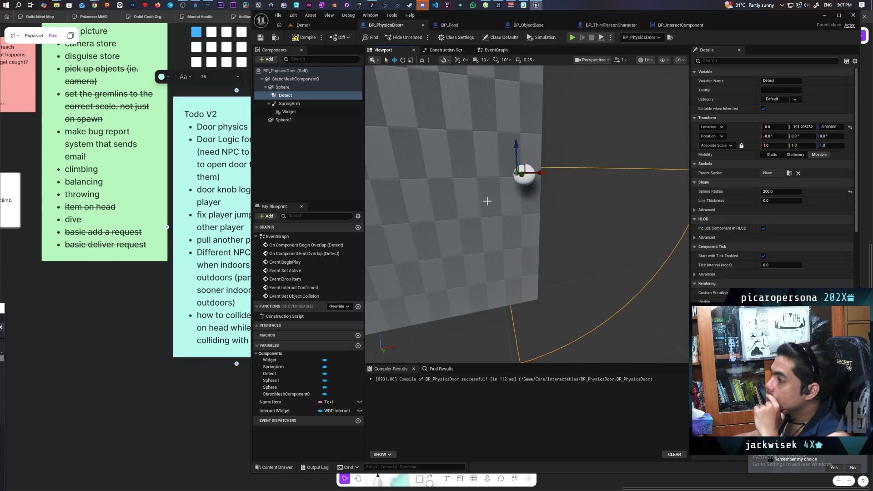
{"action": "left_click", "coordinate": [301, 37]}
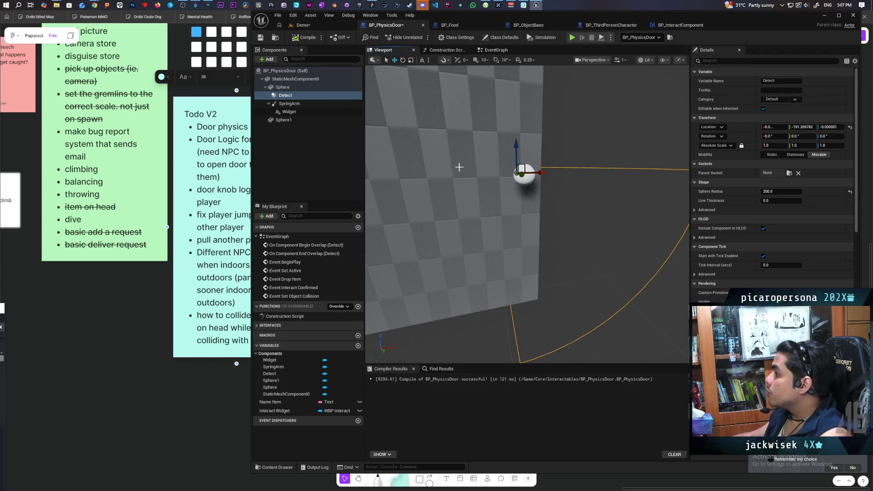
Step: Inspect the Sphere component up close, then select the door mesh StaticMeshComponent0
{"action": "left_click", "coordinate": [284, 87]}
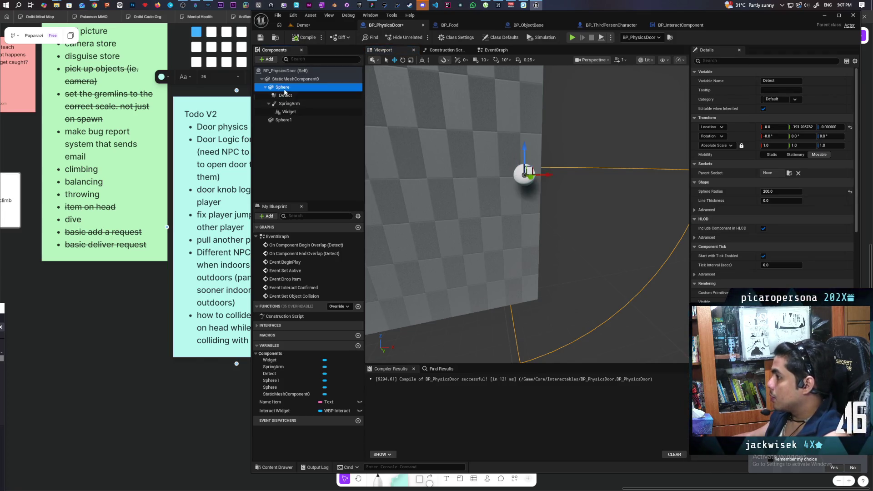
{"action": "mouse_move", "coordinate": [435, 249]}
{"action": "left_mouse_down"}
{"action": "mouse_move", "coordinate": [416, 257]}
{"action": "mouse_move", "coordinate": [428, 229]}
{"action": "mouse_move", "coordinate": [512, 230]}
{"action": "mouse_move", "coordinate": [423, 223]}
{"action": "mouse_move", "coordinate": [516, 224]}
{"action": "left_mouse_up"}
{"action": "left_click", "coordinate": [291, 78]}
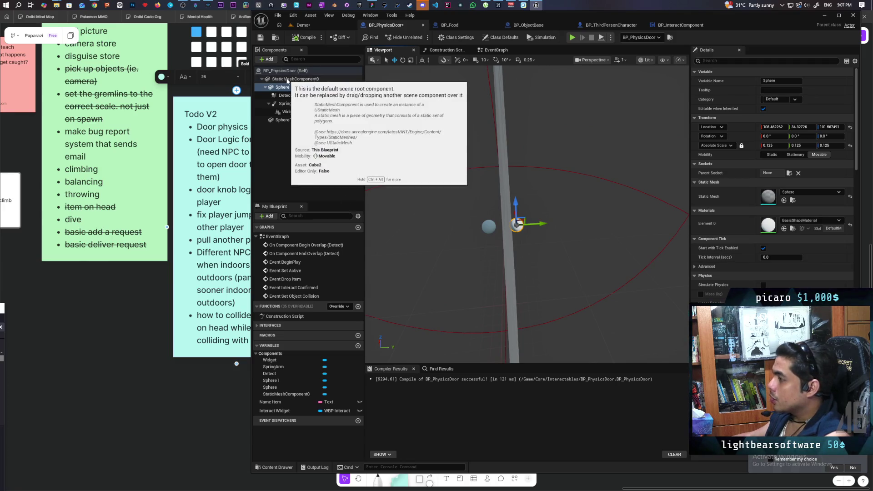
{"action": "left_click", "coordinate": [268, 59]}
Step: Add a Box Collision component named Box to BP_PhysicsDoor
{"action": "type", "text": "cub"}
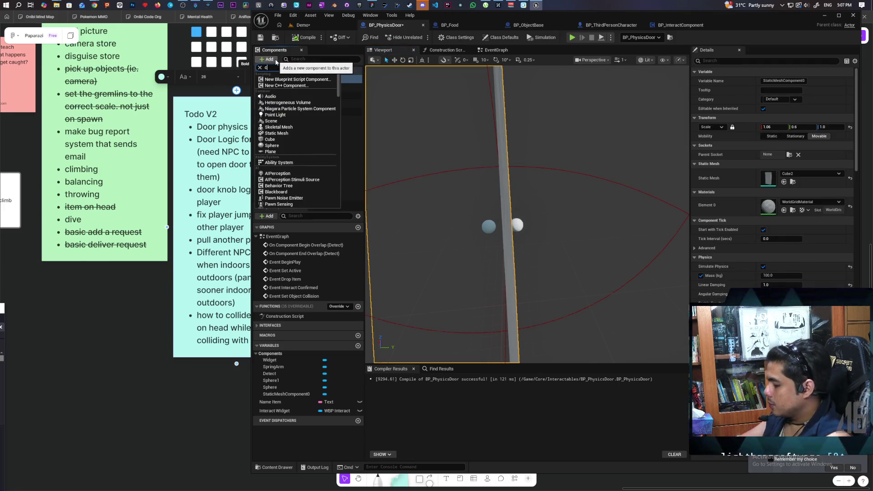
{"action": "key", "text": "BackSpace"}
{"action": "key", "text": "BackSpace"}
{"action": "key", "text": "BackSpace"}
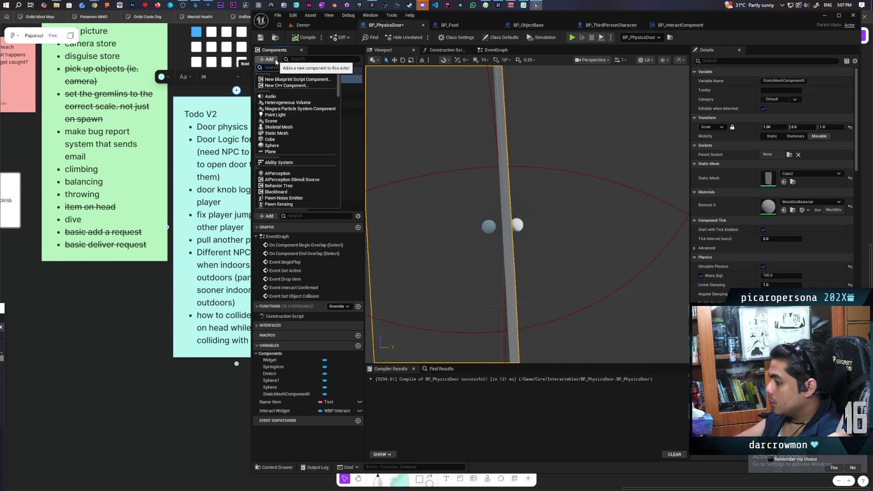
{"action": "type", "text": "box"}
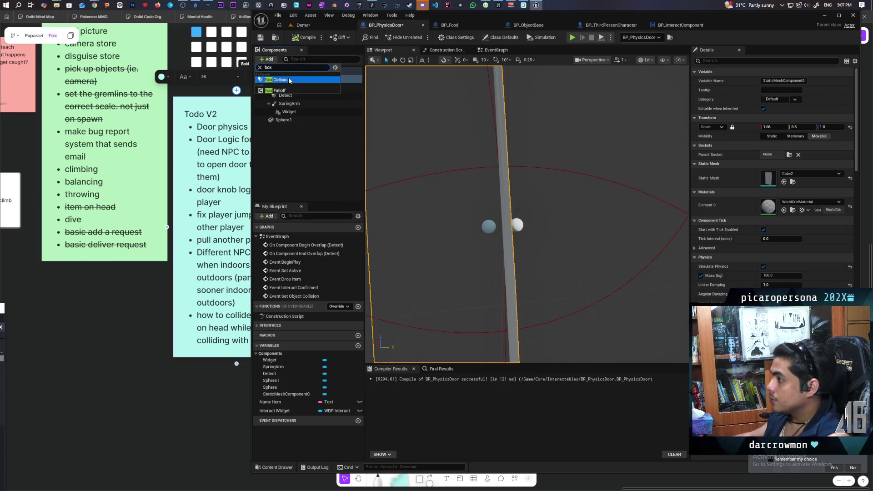
{"action": "left_click", "coordinate": [290, 81]}
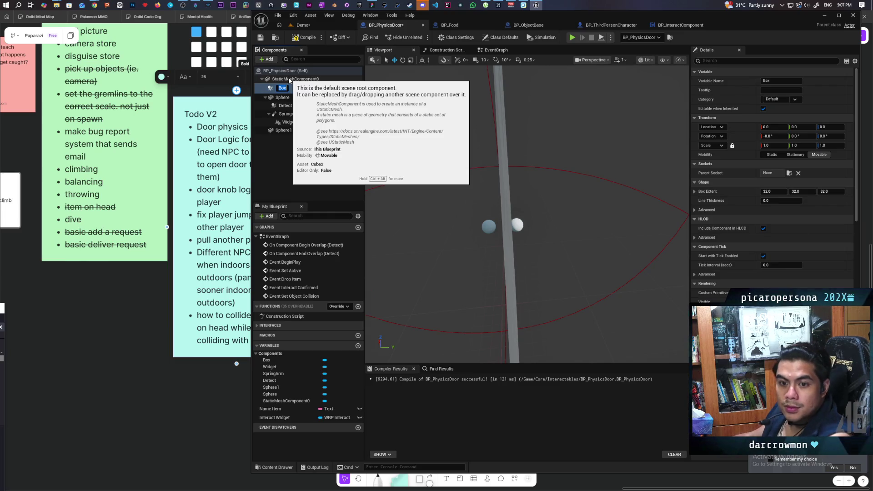
{"action": "key", "text": "Return"}
Step: Bring the whole door into view and select the new Box component
{"action": "mouse_move", "coordinate": [458, 126]}
{"action": "left_mouse_down"}
{"action": "mouse_move", "coordinate": [458, 136]}
{"action": "mouse_move", "coordinate": [490, 154]}
{"action": "left_mouse_up"}
{"action": "left_click_drag", "start_coordinate": [471, 230], "coordinate": [471, 231]}
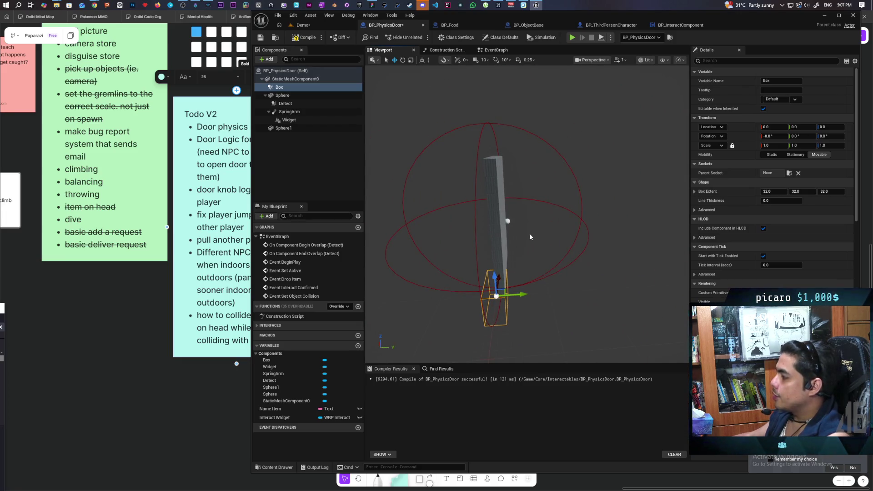
{"action": "scroll", "coordinate": [531, 226], "scroll_direction": "up", "scroll_amount": 5}
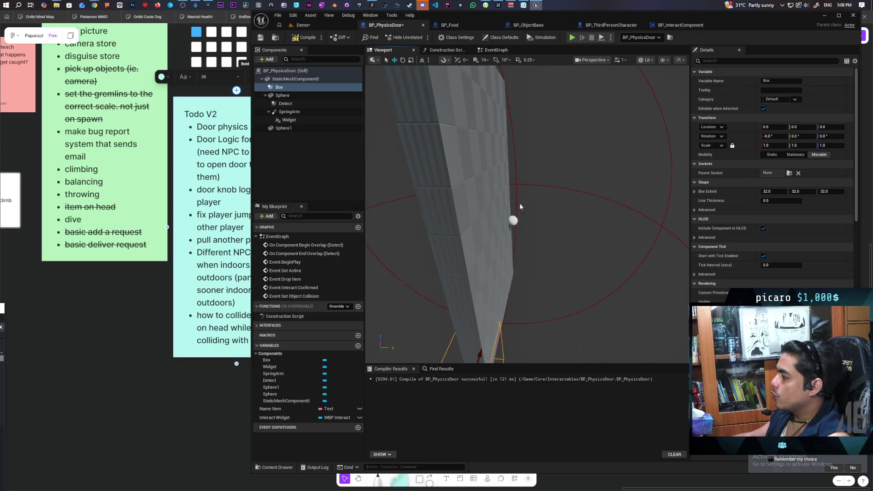
{"action": "left_click_drag", "start_coordinate": [504, 232], "coordinate": [562, 239]}
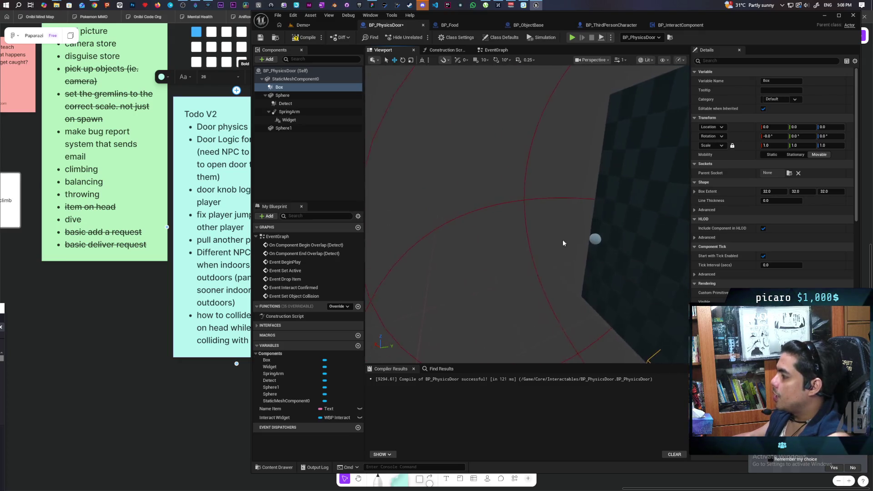
{"action": "mouse_move", "coordinate": [610, 260]}
{"action": "left_mouse_down"}
{"action": "mouse_move", "coordinate": [523, 250]}
{"action": "mouse_move", "coordinate": [562, 291]}
{"action": "mouse_move", "coordinate": [537, 282]}
{"action": "mouse_move", "coordinate": [576, 217]}
{"action": "mouse_move", "coordinate": [569, 231]}
{"action": "mouse_move", "coordinate": [576, 180]}
{"action": "left_mouse_up"}
{"action": "scroll", "coordinate": [523, 250], "scroll_direction": "down", "scroll_amount": 3}
{"action": "left_click", "coordinate": [546, 271]}
{"action": "left_click", "coordinate": [452, 268]}
{"action": "key", "text": "f"}
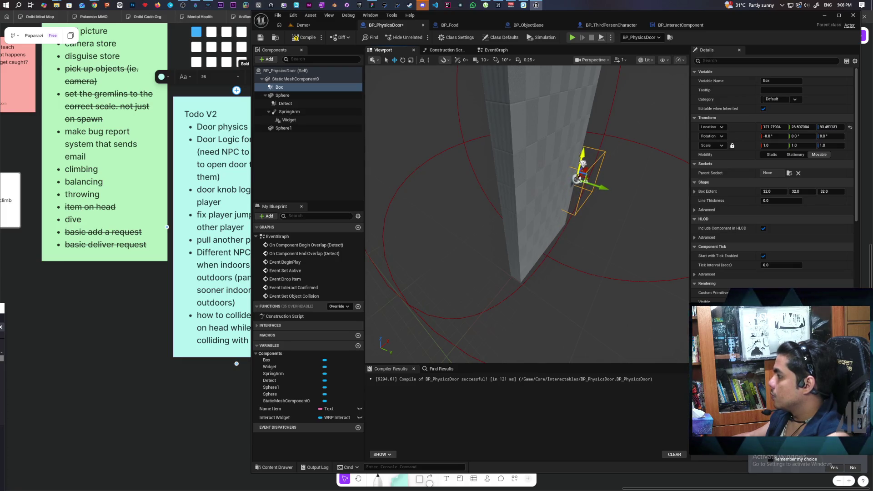
Step: Nudge the Box slightly along X and attach it under the Sphere component
{"action": "key", "text": "f"}
{"action": "left_click_drag", "start_coordinate": [612, 224], "coordinate": [509, 200]}
{"action": "scroll", "coordinate": [516, 207], "scroll_direction": "up", "scroll_amount": 5}
{"action": "mouse_move", "coordinate": [598, 245]}
{"action": "left_mouse_down"}
{"action": "mouse_move", "coordinate": [625, 243]}
{"action": "mouse_move", "coordinate": [625, 213]}
{"action": "mouse_move", "coordinate": [669, 215]}
{"action": "left_mouse_up"}
{"action": "scroll", "coordinate": [565, 240], "scroll_direction": "up", "scroll_amount": 3}
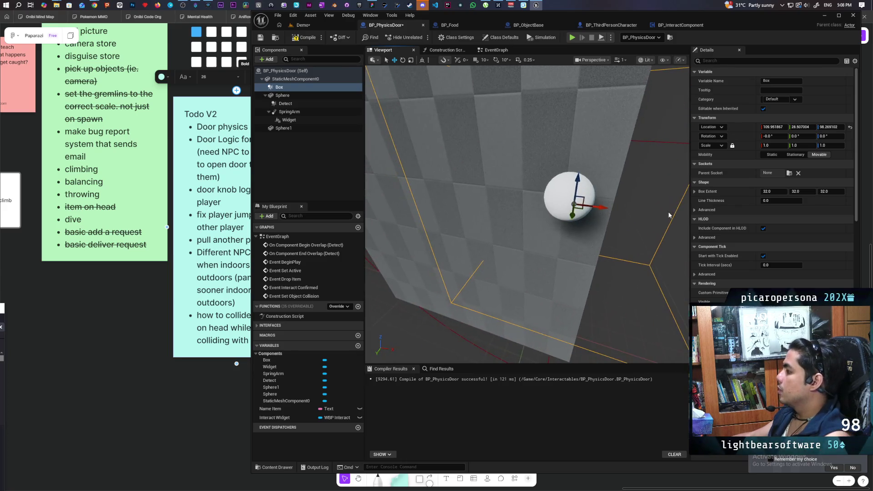
{"action": "key", "text": "ctrl+z"}
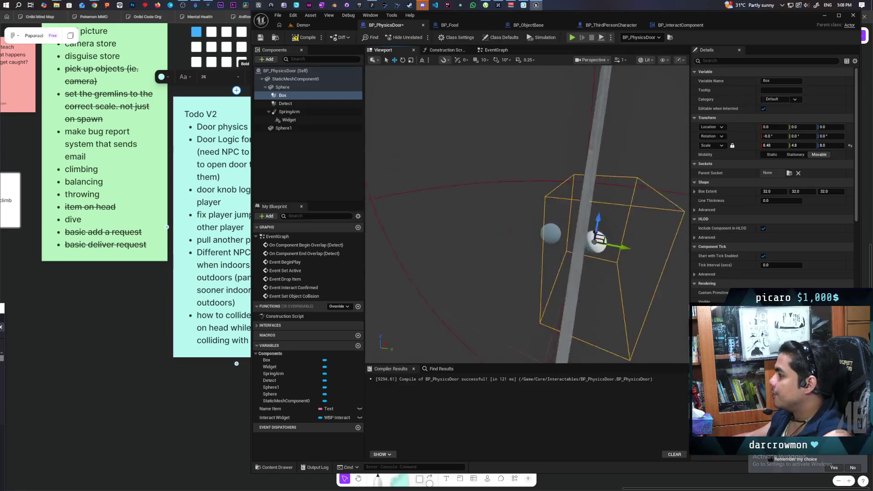
Step: Shrink the Box into a thin slab around the knob, about 7.3 × 32 × 17.5 extent
{"action": "key", "text": "f"}
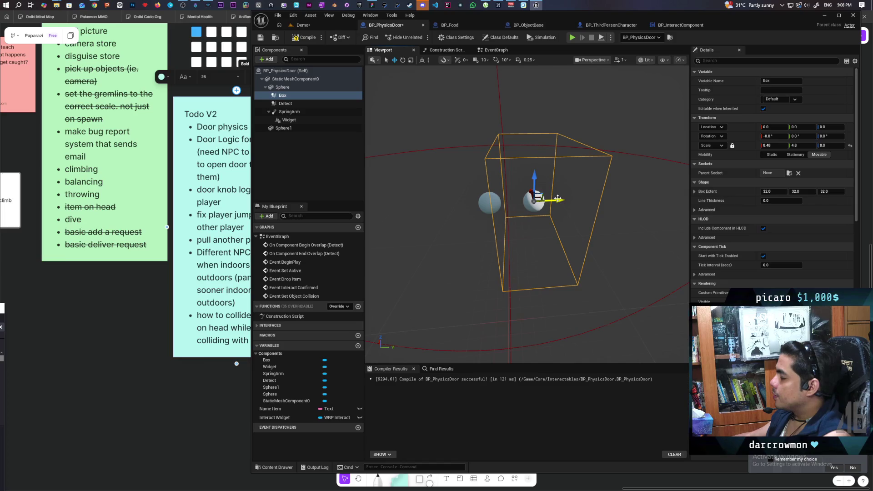
{"action": "left_click_drag", "start_coordinate": [557, 199], "coordinate": [537, 199]}
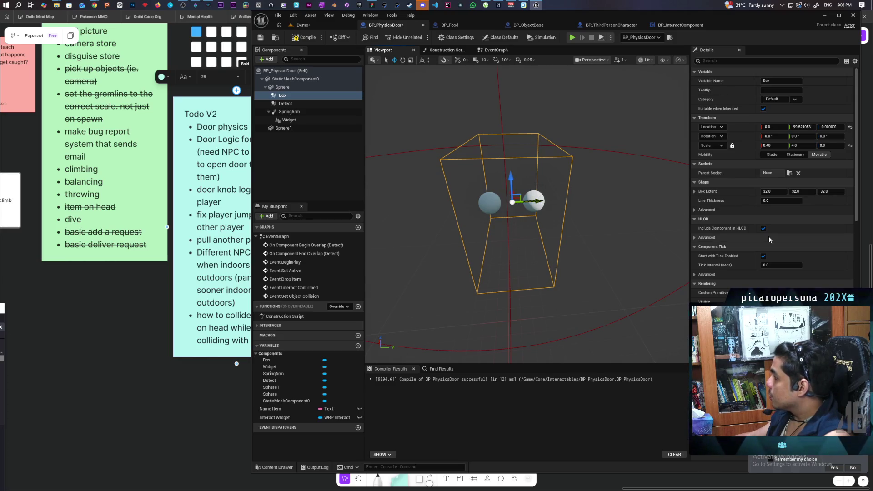
{"action": "left_click_drag", "start_coordinate": [830, 191], "coordinate": [810, 191]}
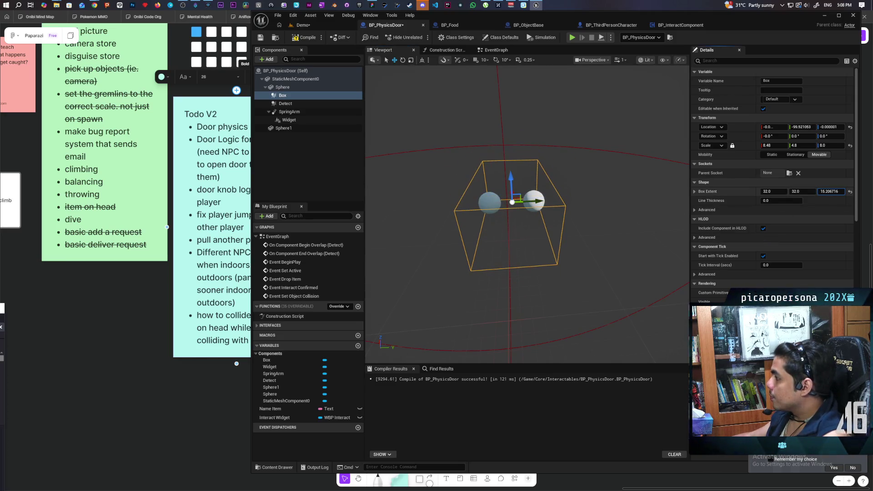
{"action": "scroll", "coordinate": [527, 209], "scroll_direction": "down", "scroll_amount": 5}
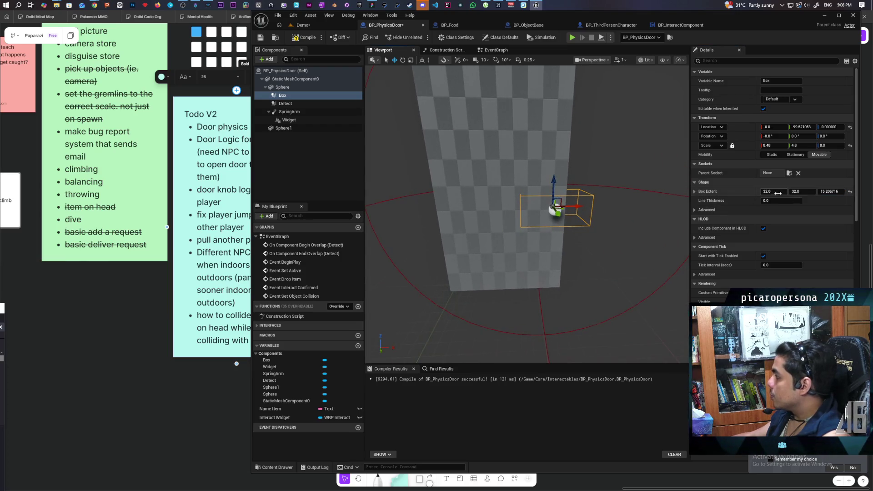
{"action": "left_click_drag", "start_coordinate": [773, 191], "coordinate": [756, 192]}
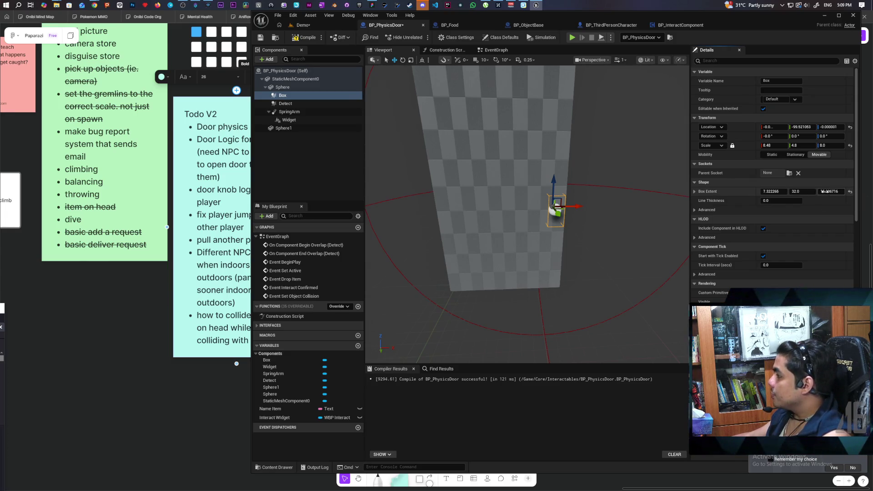
{"action": "left_click_drag", "start_coordinate": [830, 192], "coordinate": [846, 191]}
{"action": "key", "text": "f"}
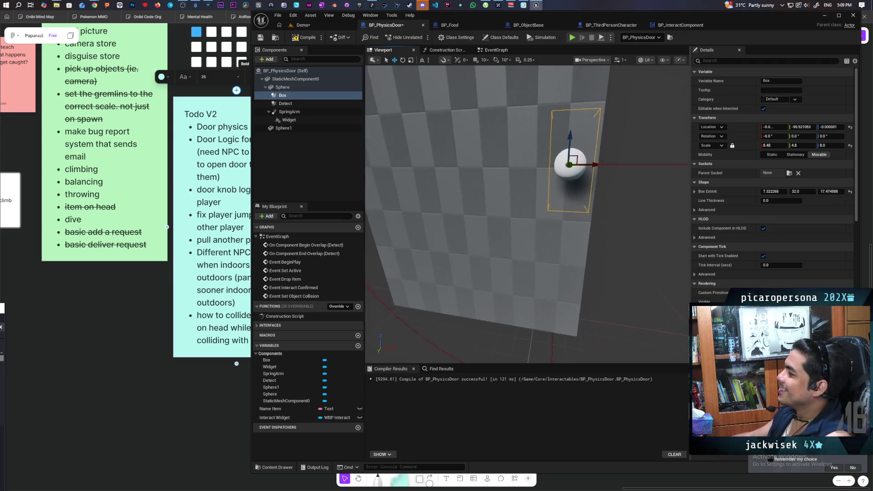
Step: Compile and save BP_PhysicsDoor, then filter the Details properties by name
{"action": "key", "text": "F7"}
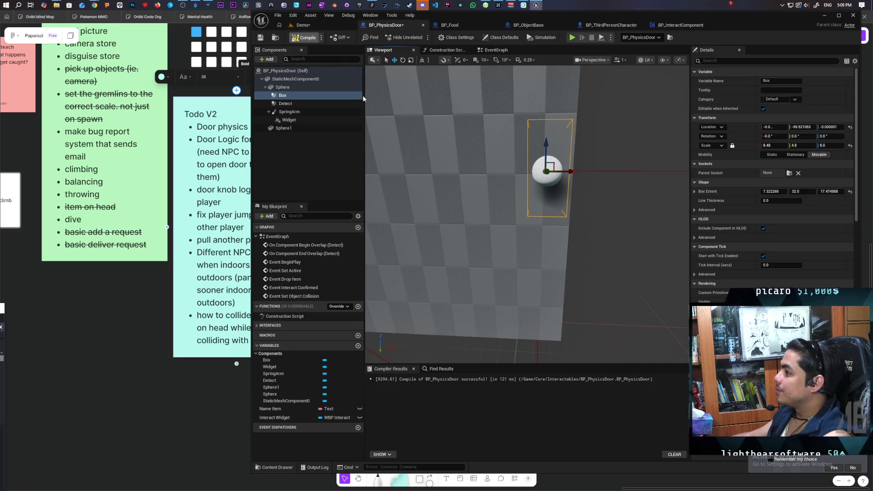
{"action": "key", "text": "ctrl+s"}
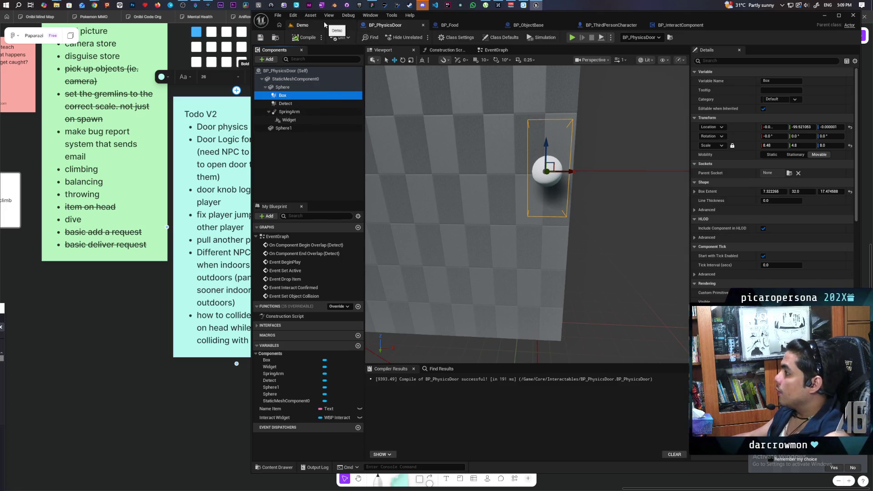
{"action": "left_click", "coordinate": [714, 61]}
{"action": "type", "text": "collisi"}
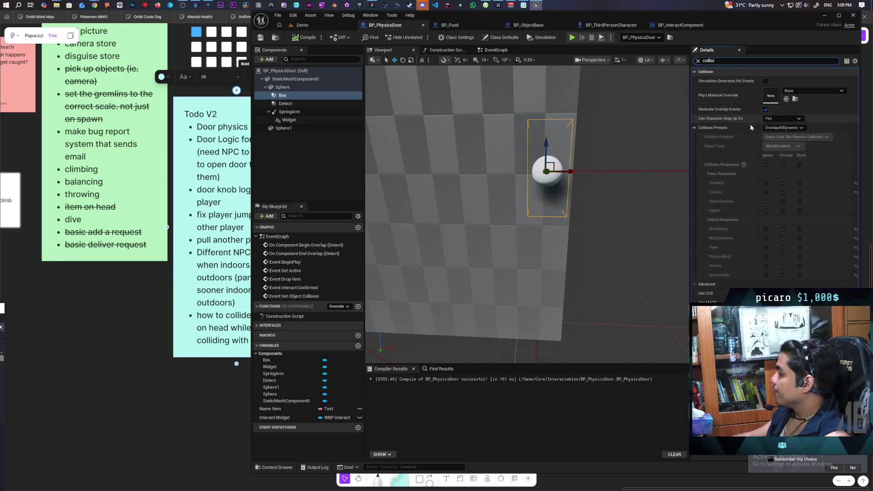
Step: Switch the Box collision preset to Custom, make the door mesh ignore the Object channel, then return to Demo
{"action": "left_click", "coordinate": [791, 128]}
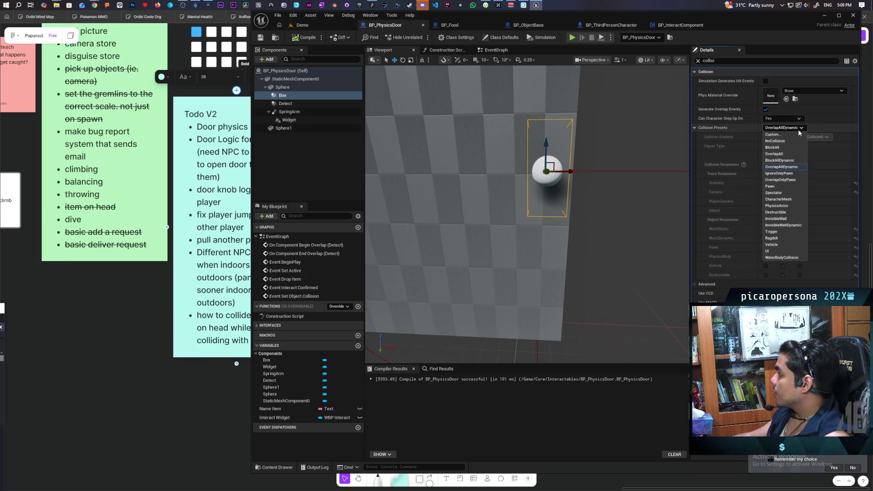
{"action": "left_click", "coordinate": [780, 137]}
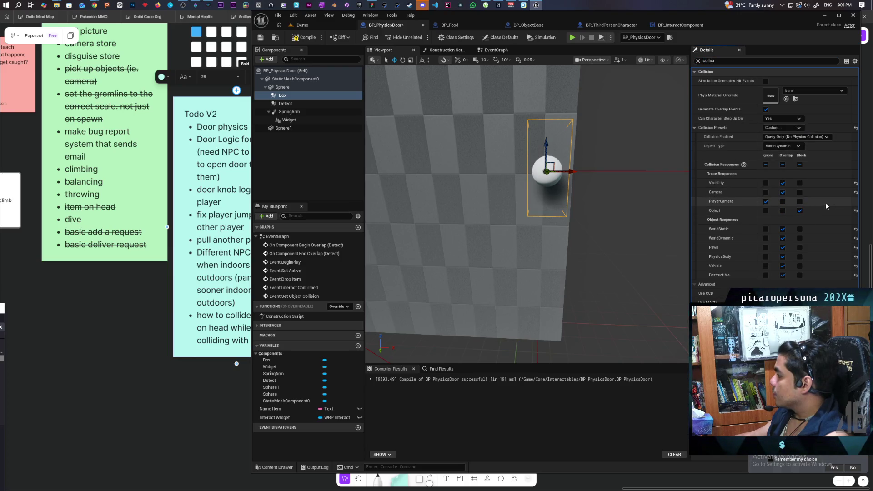
{"action": "left_click", "coordinate": [304, 79]}
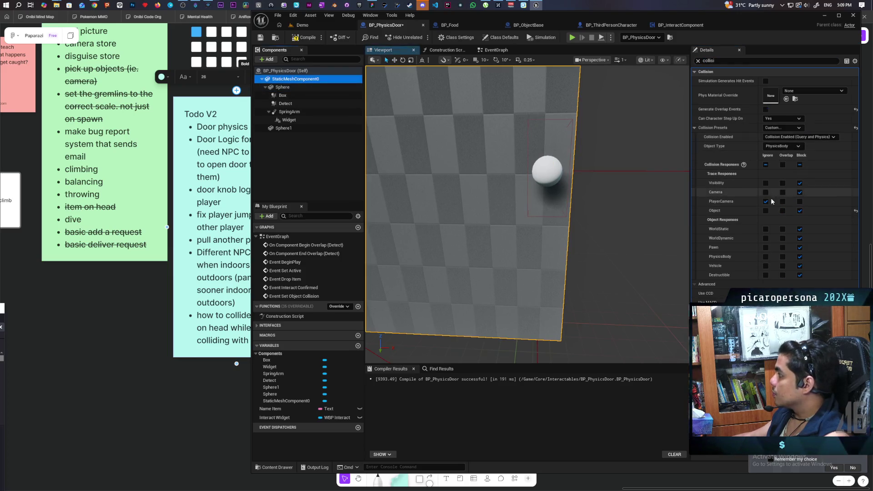
{"action": "left_click", "coordinate": [766, 211]}
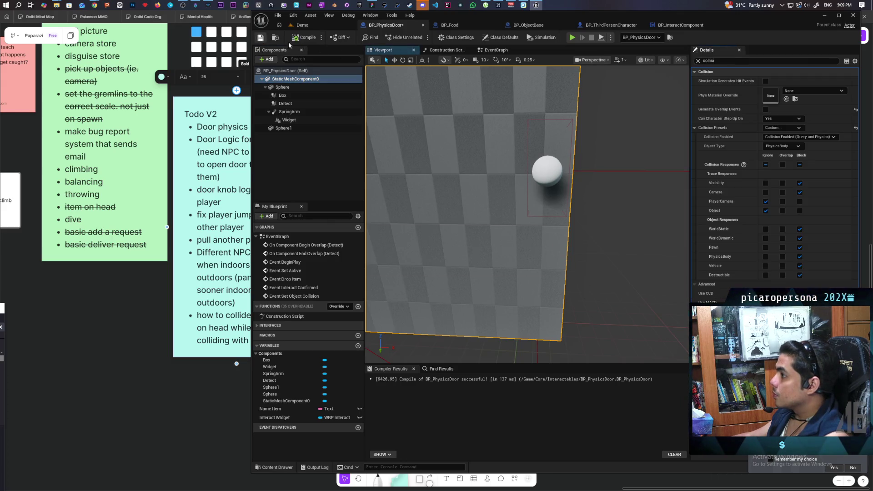
{"action": "left_click", "coordinate": [307, 25]}
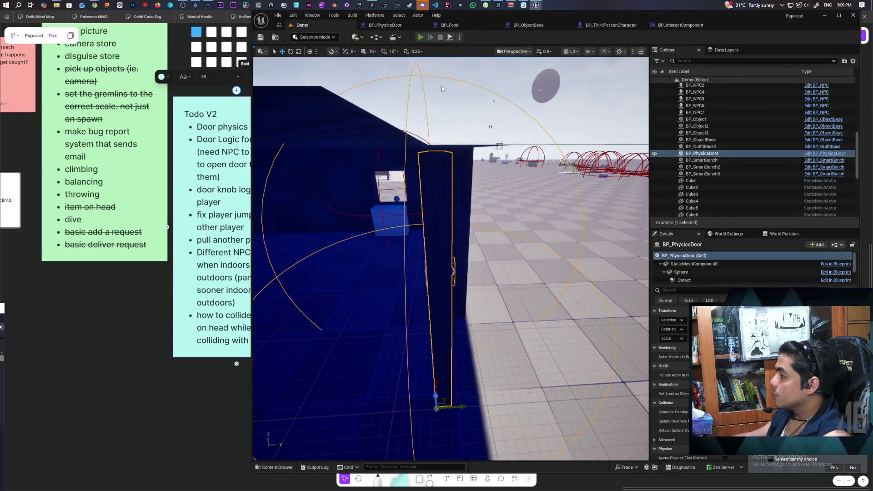
{"action": "left_click", "coordinate": [420, 37]}
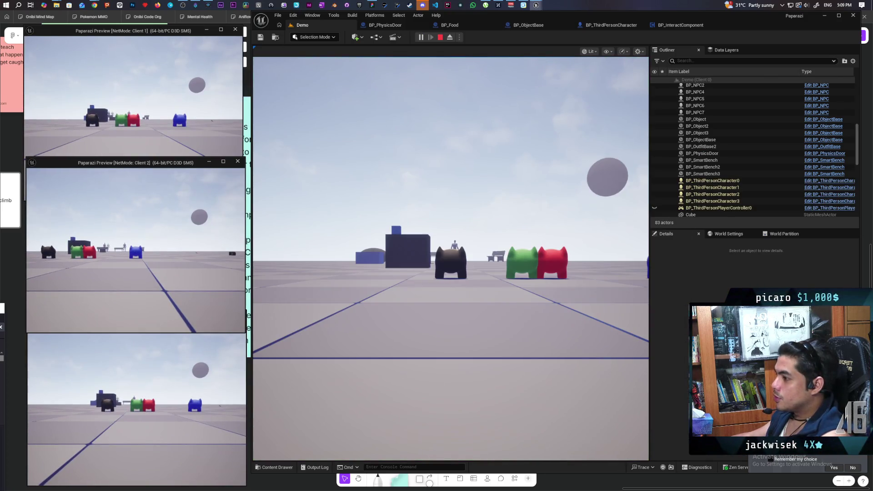
{"action": "left_click", "coordinate": [136, 250]}
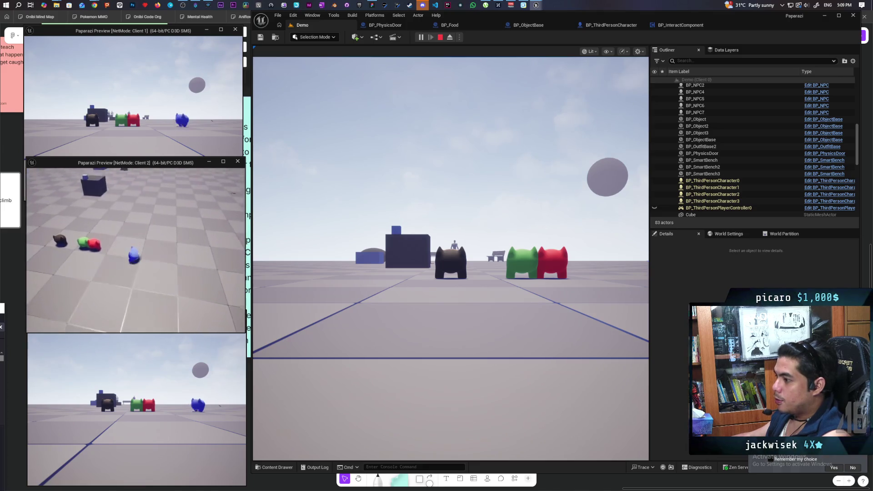
{"action": "key", "text": "w"}
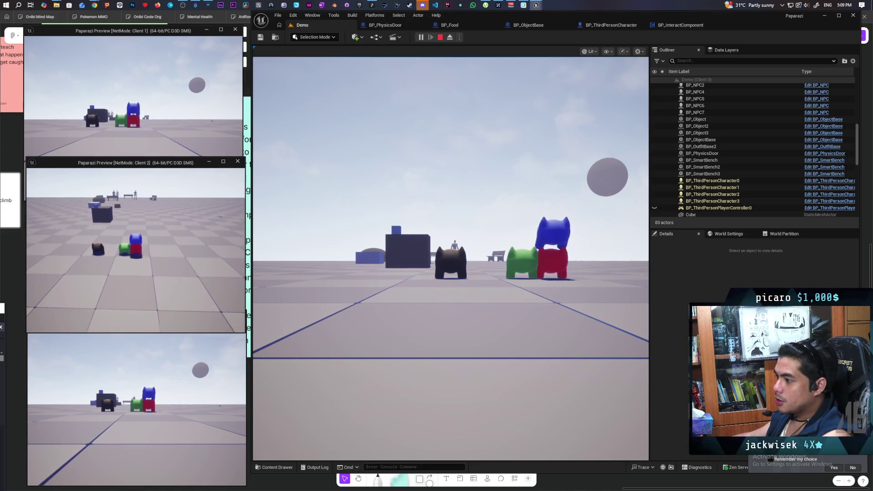
{"action": "left_click", "coordinate": [377, 224]}
{"action": "key", "text": "w"}
{"action": "key", "text": "space"}
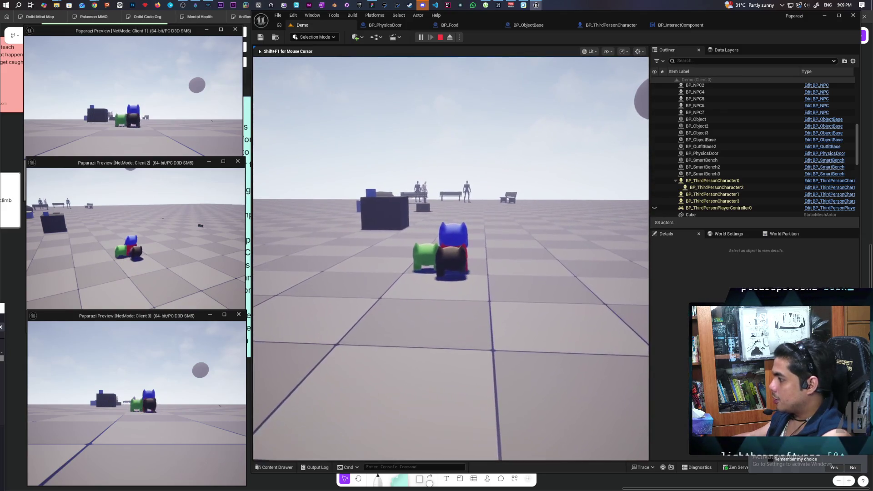
{"action": "key", "text": "shift+F1"}
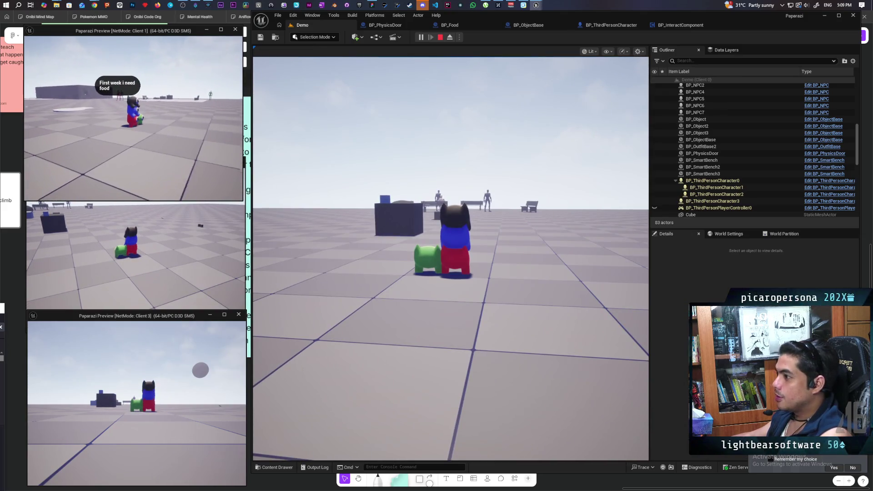
{"action": "left_click", "coordinate": [409, 227]}
{"action": "key", "text": "w"}
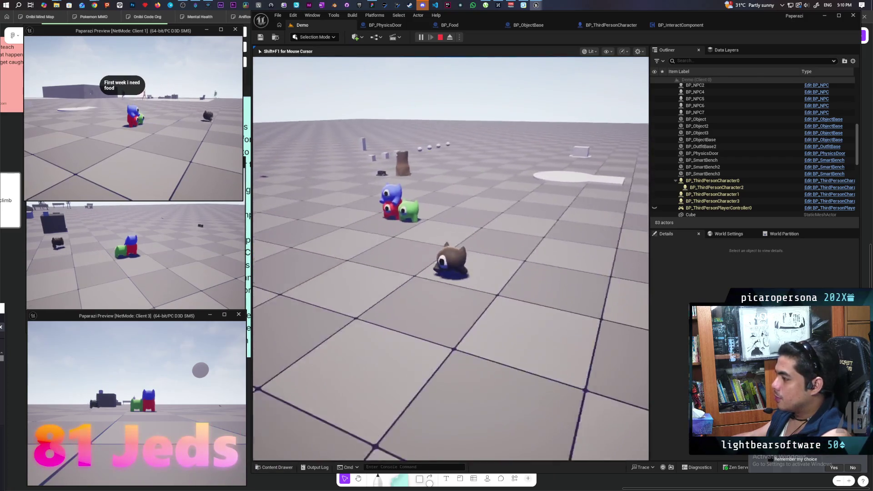
{"action": "key", "text": "w"}
{"action": "key", "text": "space"}
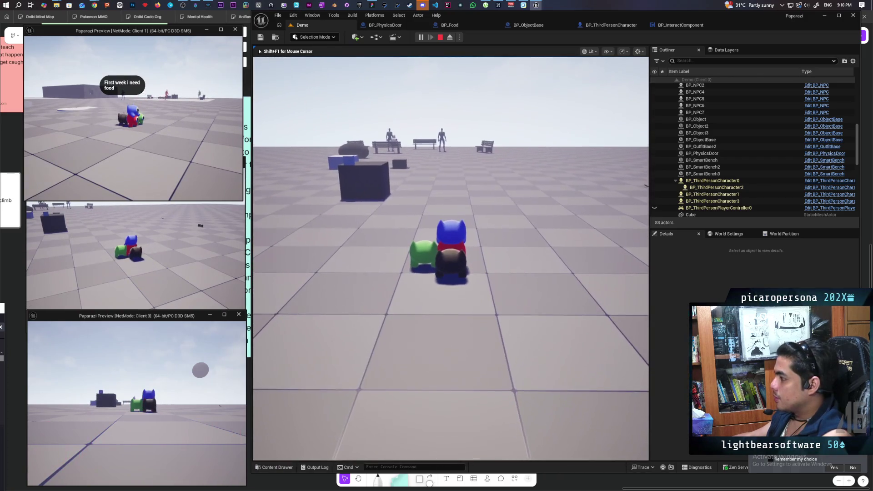
{"action": "mouse_move", "coordinate": [450, 255]}
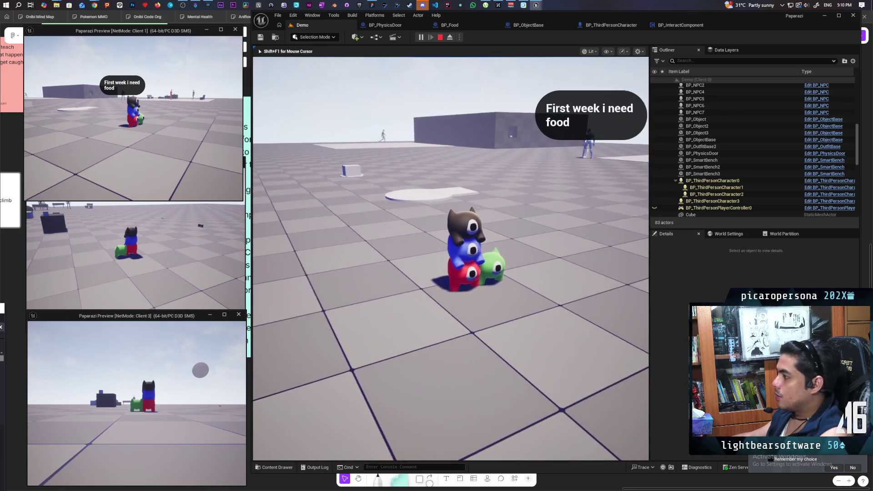
{"action": "key", "text": "s"}
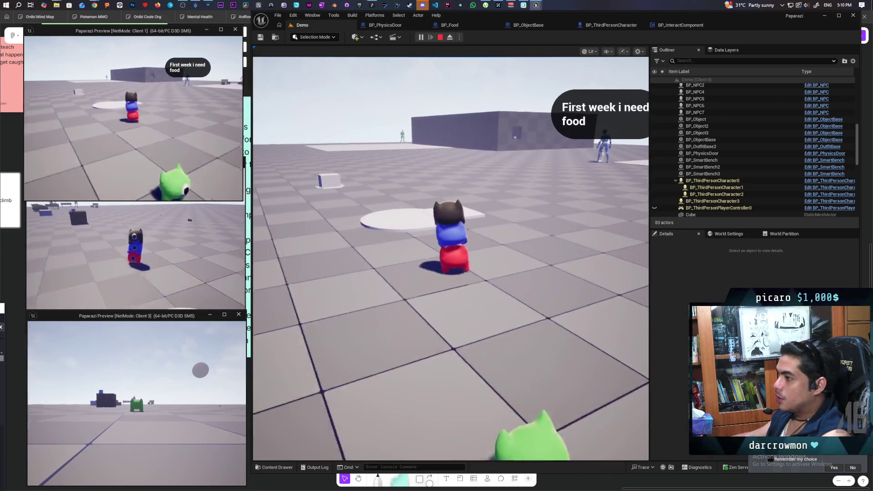
{"action": "key", "text": "w"}
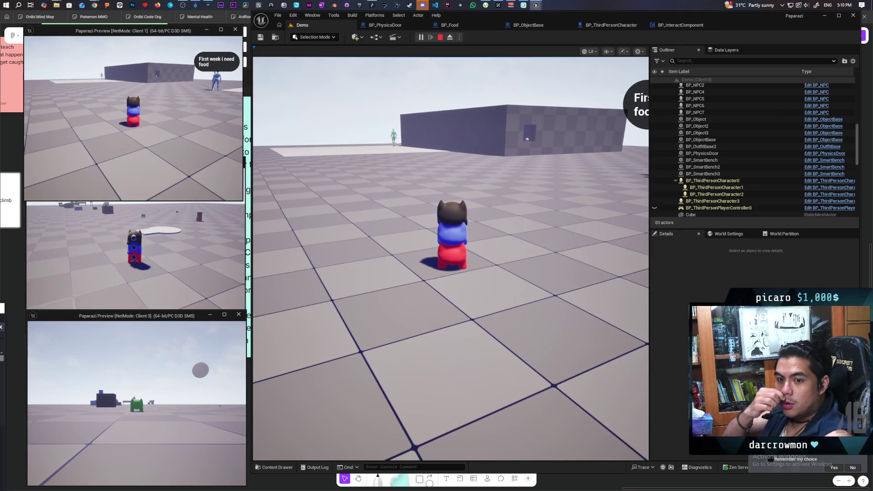
{"action": "key", "text": "w"}
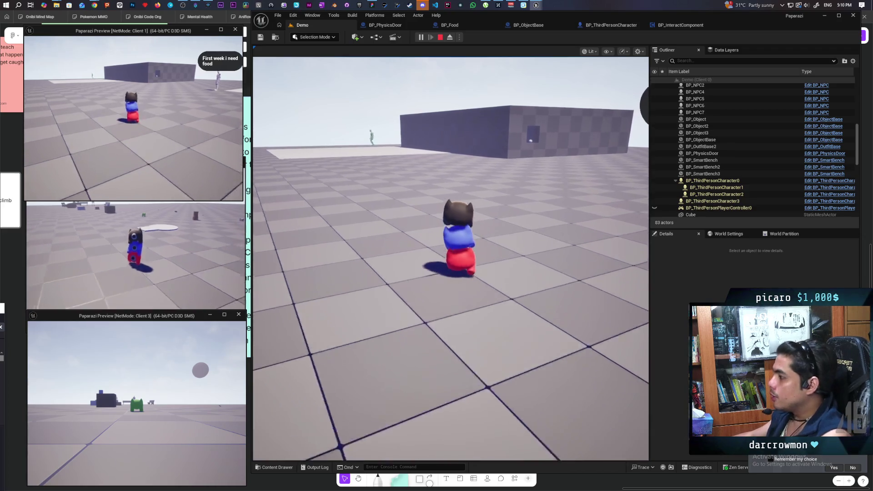
{"action": "key", "text": "w"}
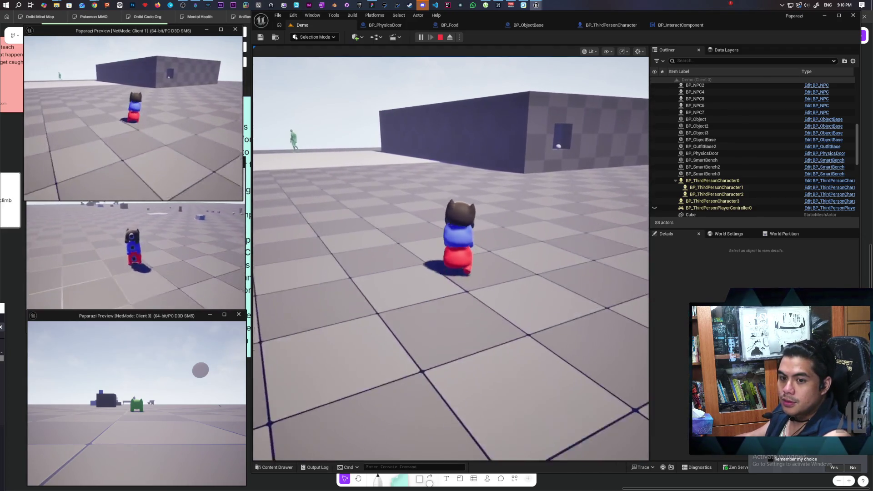
{"action": "key", "text": "w"}
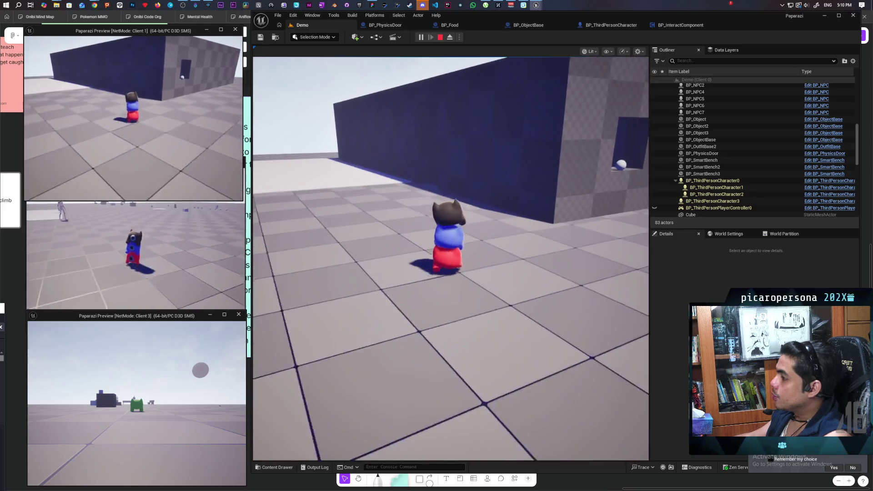
{"action": "key", "text": "w"}
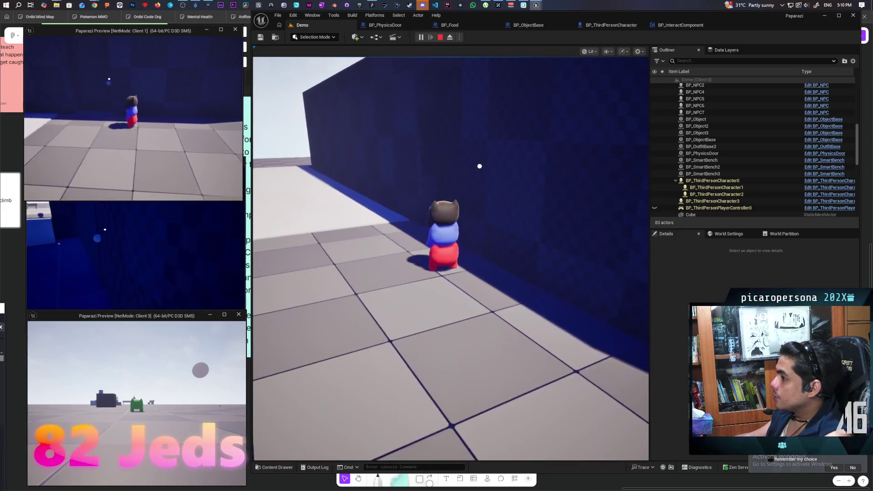
{"action": "key", "text": "w"}
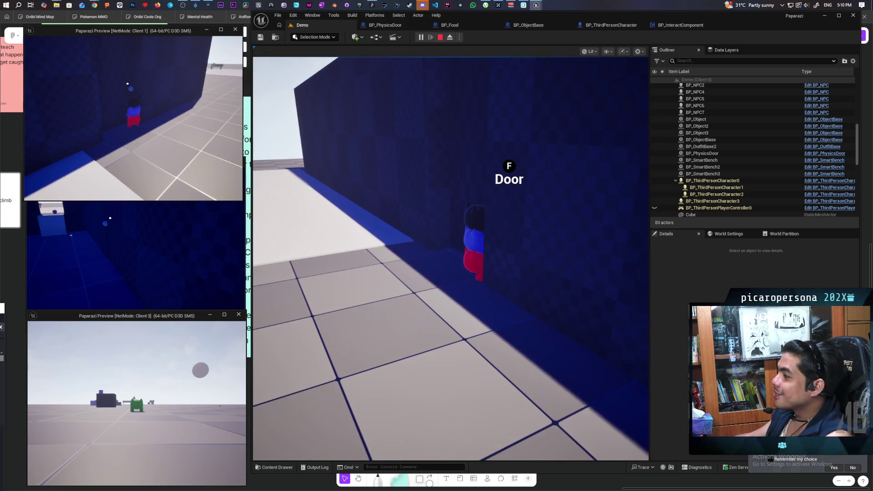
{"action": "left_click", "coordinate": [450, 255]}
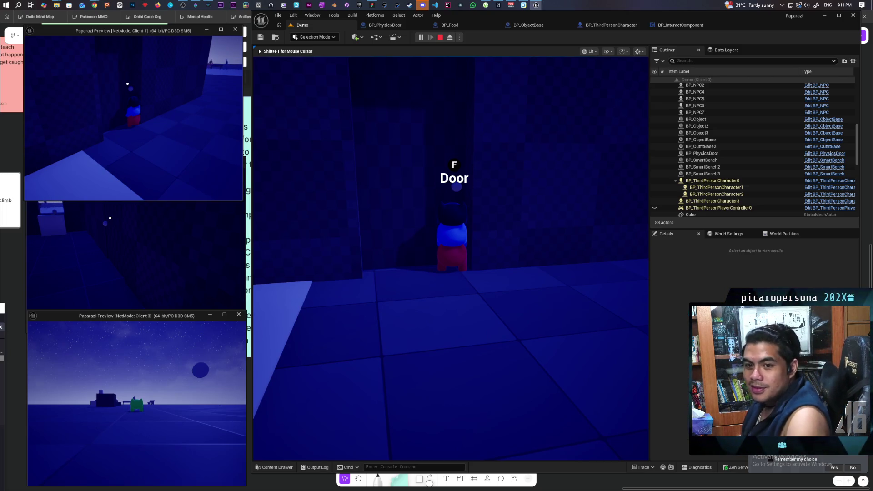
{"action": "mouse_move", "coordinate": [451, 258]}
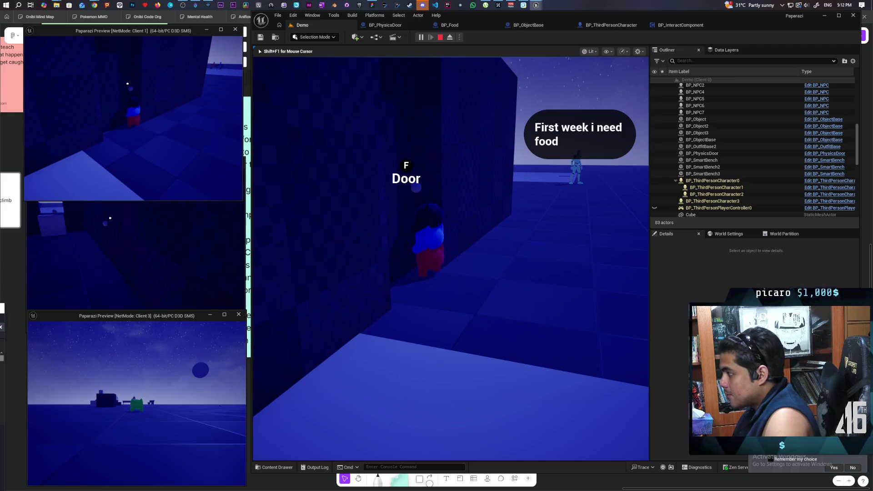
{"action": "key", "text": "Escape"}
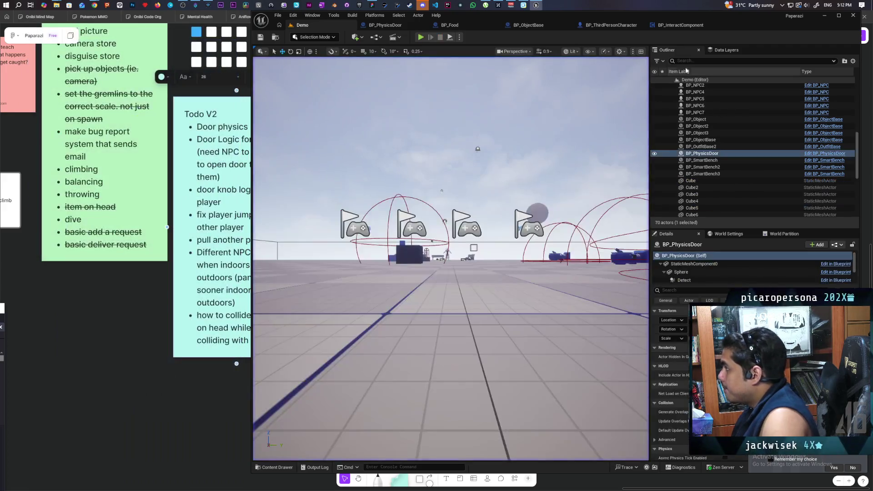
Step: Open BP_InteractComponent's EventGraph and survey the Interact logic to locate the S Interact event
{"action": "left_click", "coordinate": [681, 25]}
{"action": "scroll", "coordinate": [514, 180], "scroll_direction": "down", "scroll_amount": 5}
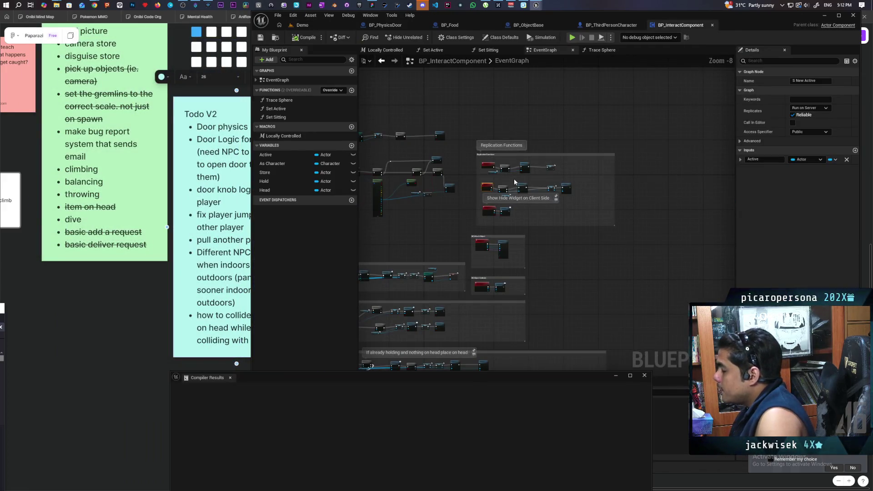
{"action": "left_click_drag", "start_coordinate": [514, 182], "coordinate": [533, 188]}
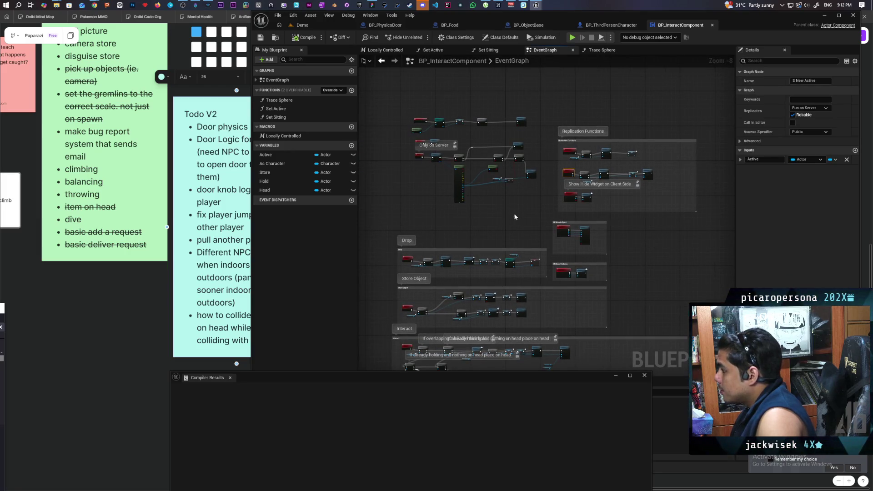
{"action": "scroll", "coordinate": [420, 359], "scroll_direction": "up", "scroll_amount": 5}
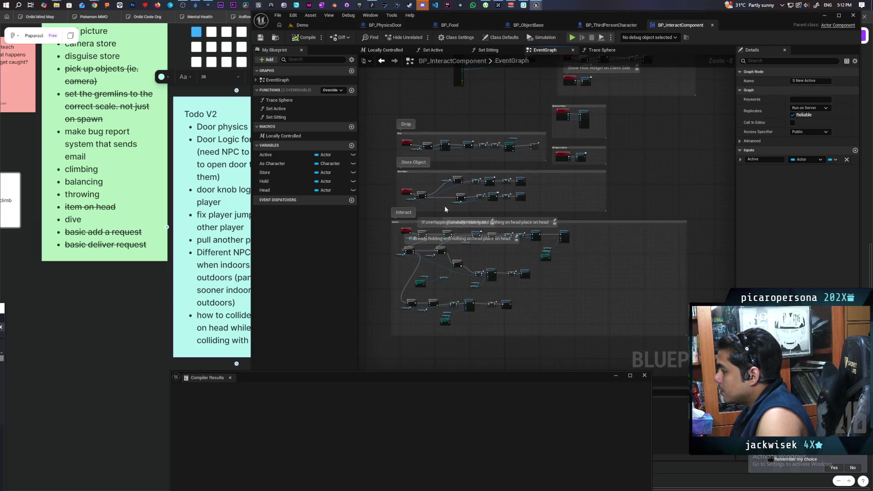
{"action": "mouse_move", "coordinate": [394, 232]}
{"action": "left_mouse_down"}
{"action": "mouse_move", "coordinate": [397, 179]}
{"action": "mouse_move", "coordinate": [416, 155]}
{"action": "mouse_move", "coordinate": [456, 154]}
{"action": "left_mouse_up"}
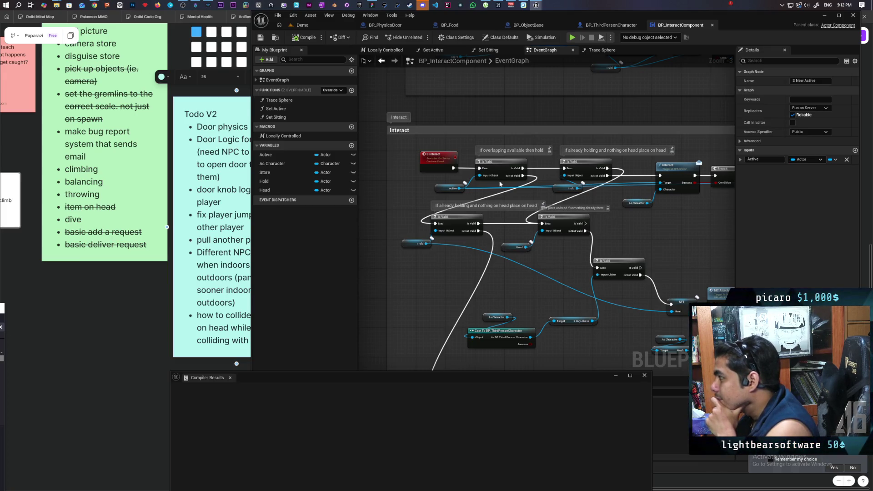
{"action": "scroll", "coordinate": [500, 184], "scroll_direction": "down", "scroll_amount": 3}
{"action": "scroll", "coordinate": [500, 184], "scroll_direction": "up", "scroll_amount": 3}
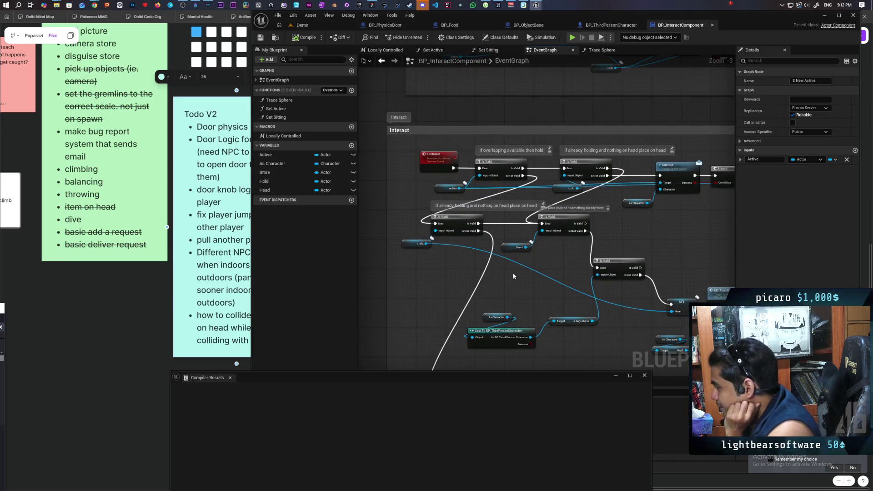
{"action": "scroll", "coordinate": [523, 266], "scroll_direction": "down", "scroll_amount": 2}
{"action": "left_click_drag", "start_coordinate": [488, 255], "coordinate": [493, 247]}
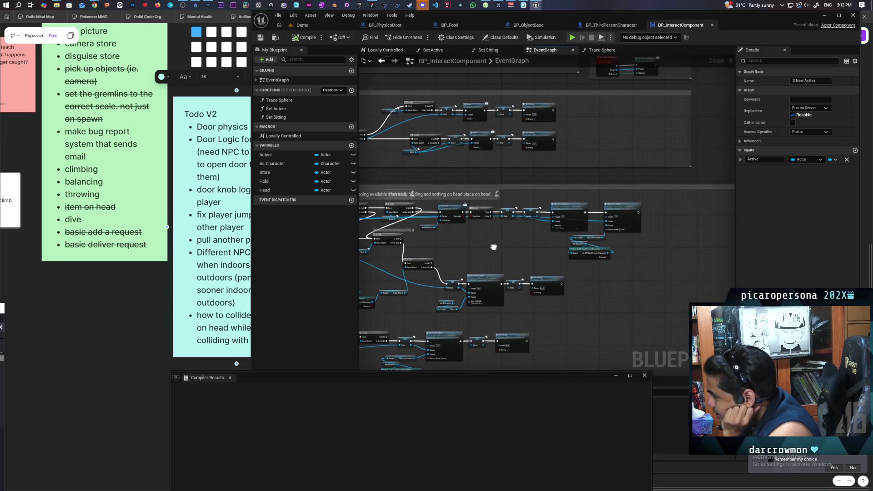
{"action": "scroll", "coordinate": [490, 245], "scroll_direction": "up", "scroll_amount": 2}
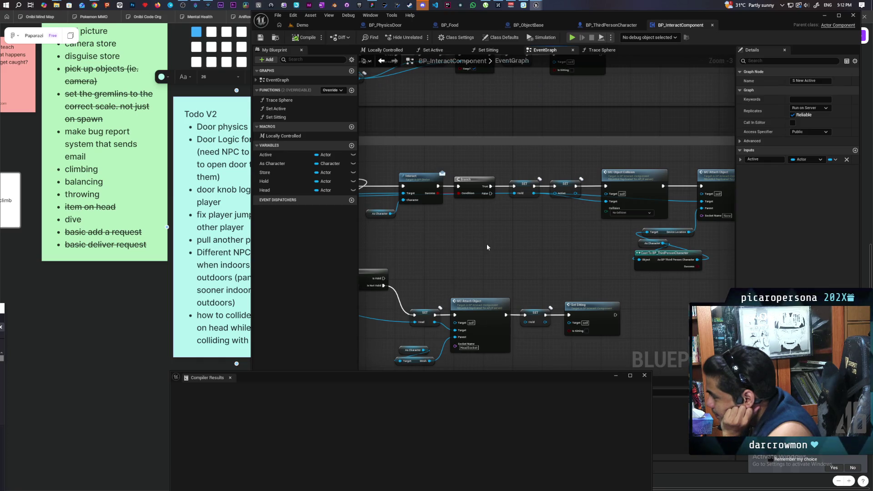
{"action": "scroll", "coordinate": [487, 245], "scroll_direction": "down", "scroll_amount": 2}
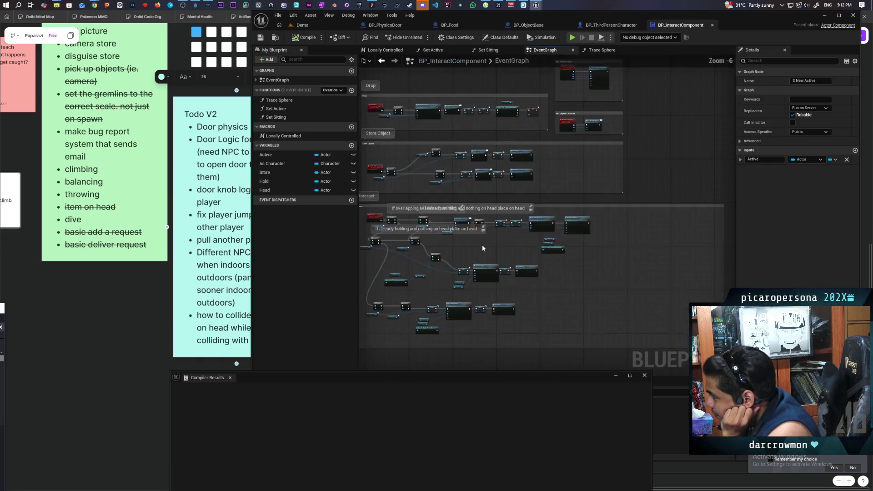
{"action": "scroll", "coordinate": [542, 247], "scroll_direction": "up", "scroll_amount": 3}
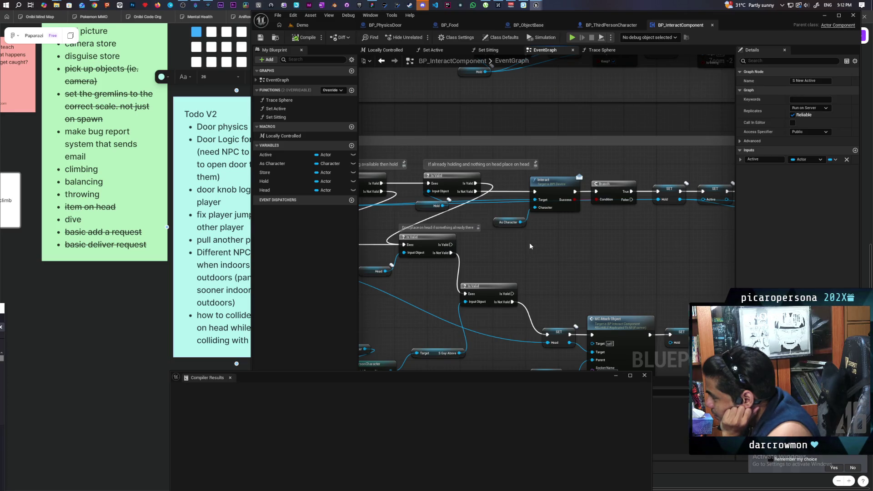
{"action": "mouse_move", "coordinate": [529, 242]}
{"action": "left_mouse_down"}
{"action": "mouse_move", "coordinate": [629, 266]}
{"action": "mouse_move", "coordinate": [615, 263]}
{"action": "mouse_move", "coordinate": [627, 262]}
{"action": "mouse_move", "coordinate": [630, 154]}
{"action": "mouse_move", "coordinate": [636, 212]}
{"action": "mouse_move", "coordinate": [608, 209]}
{"action": "mouse_move", "coordinate": [622, 204]}
{"action": "left_mouse_up"}
{"action": "scroll", "coordinate": [623, 203], "scroll_direction": "down", "scroll_amount": 3}
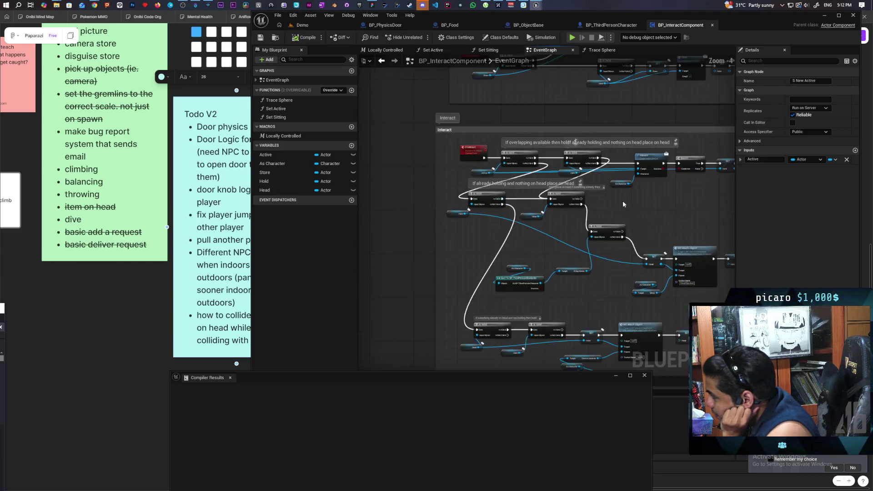
{"action": "scroll", "coordinate": [623, 204], "scroll_direction": "up", "scroll_amount": 2}
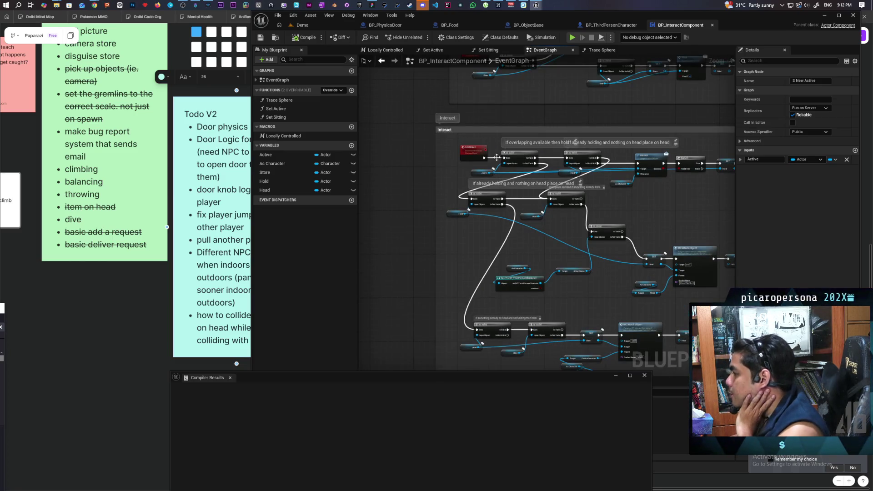
{"action": "left_click_drag", "start_coordinate": [548, 266], "coordinate": [457, 225]}
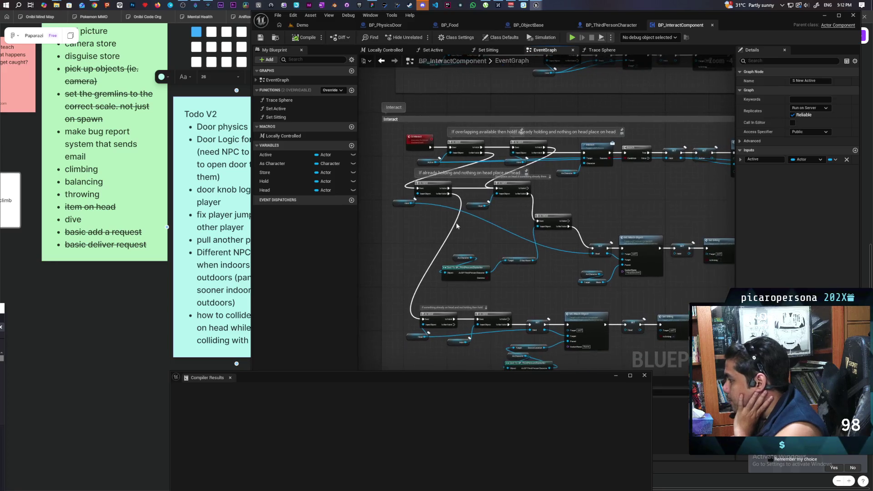
{"action": "left_click_drag", "start_coordinate": [676, 325], "coordinate": [590, 311]}
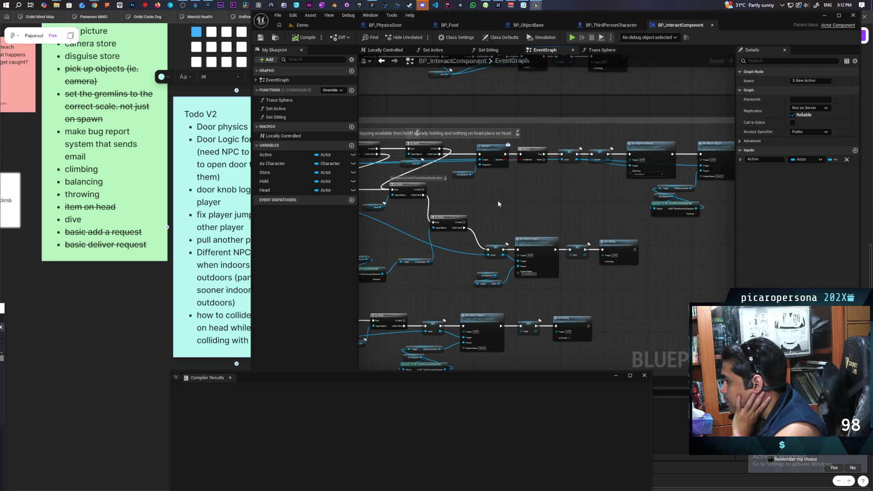
{"action": "mouse_move", "coordinate": [541, 195]}
{"action": "left_mouse_down"}
{"action": "mouse_move", "coordinate": [580, 150]}
{"action": "mouse_move", "coordinate": [612, 163]}
{"action": "mouse_move", "coordinate": [537, 178]}
{"action": "left_mouse_up"}
{"action": "scroll", "coordinate": [580, 150], "scroll_direction": "down", "scroll_amount": 1}
{"action": "scroll", "coordinate": [580, 150], "scroll_direction": "up", "scroll_amount": 1}
{"action": "scroll", "coordinate": [580, 150], "scroll_direction": "down", "scroll_amount": 1}
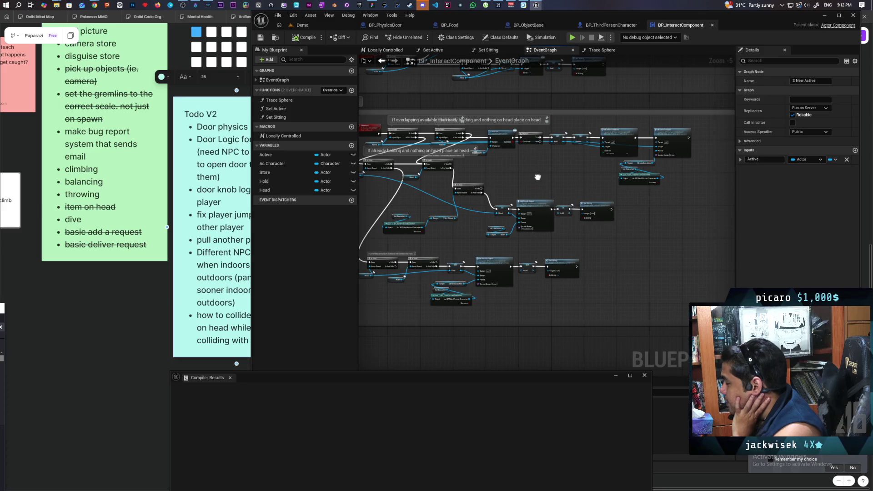
{"action": "scroll", "coordinate": [545, 174], "scroll_direction": "up", "scroll_amount": 2}
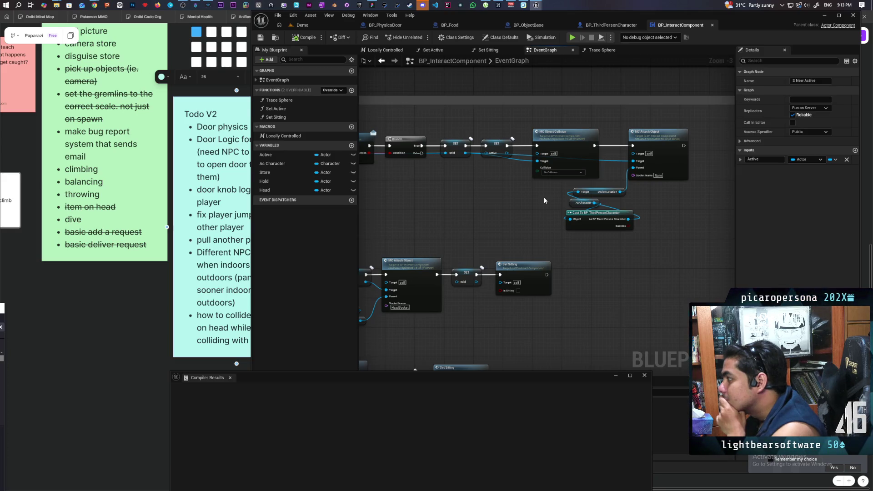
Step: Move S Interact left, widen the Interact comment leftward, and drag the Active variable in
{"action": "mouse_move", "coordinate": [544, 196]}
{"action": "left_mouse_down"}
{"action": "mouse_move", "coordinate": [600, 221]}
{"action": "mouse_move", "coordinate": [612, 246]}
{"action": "left_mouse_up"}
{"action": "left_click", "coordinate": [498, 233]}
{"action": "scroll", "coordinate": [626, 230], "scroll_direction": "down", "scroll_amount": 2}
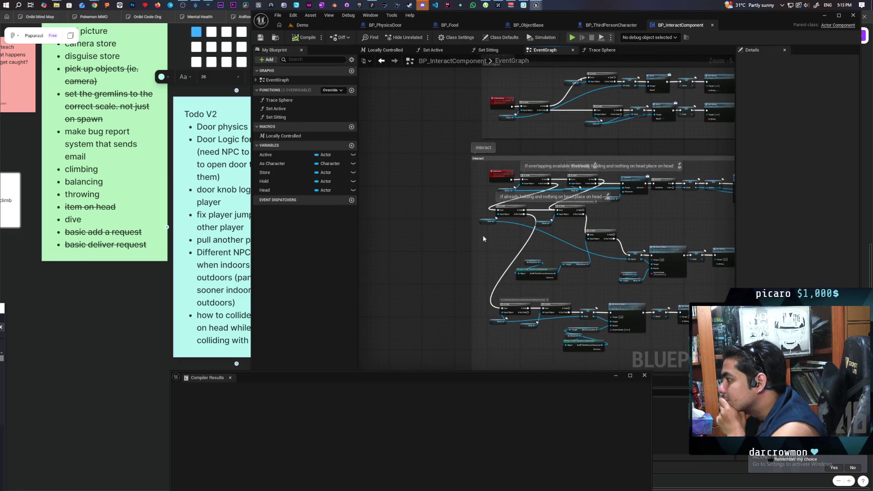
{"action": "left_click_drag", "start_coordinate": [495, 177], "coordinate": [475, 179]}
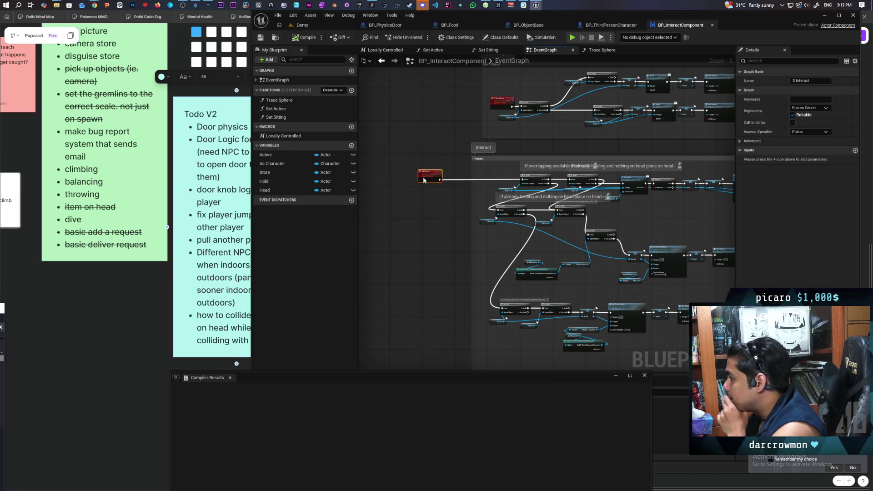
{"action": "left_click_drag", "start_coordinate": [472, 257], "coordinate": [396, 249]}
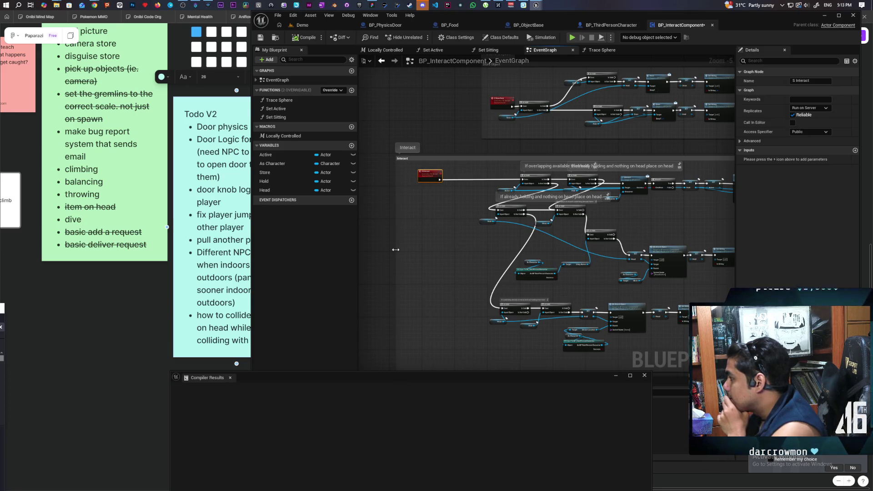
{"action": "scroll", "coordinate": [458, 236], "scroll_direction": "up", "scroll_amount": 3}
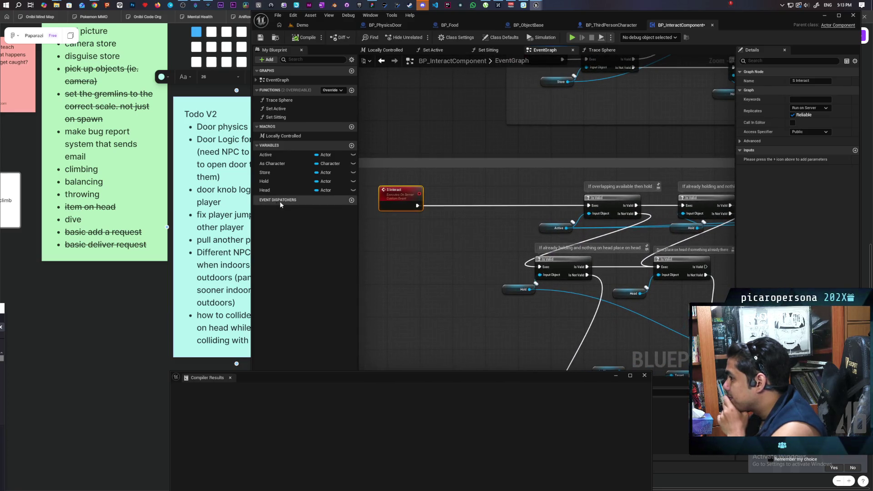
{"action": "mouse_move", "coordinate": [271, 155]}
{"action": "left_mouse_down"}
{"action": "mouse_move", "coordinate": [404, 241]}
{"action": "mouse_move", "coordinate": [445, 243]}
{"action": "left_mouse_up"}
Step: Create an Active getter and add a Cast To BP_PhysicsDoor node from it
{"action": "left_click", "coordinate": [421, 241]}
{"action": "type", "text": "cast t"}
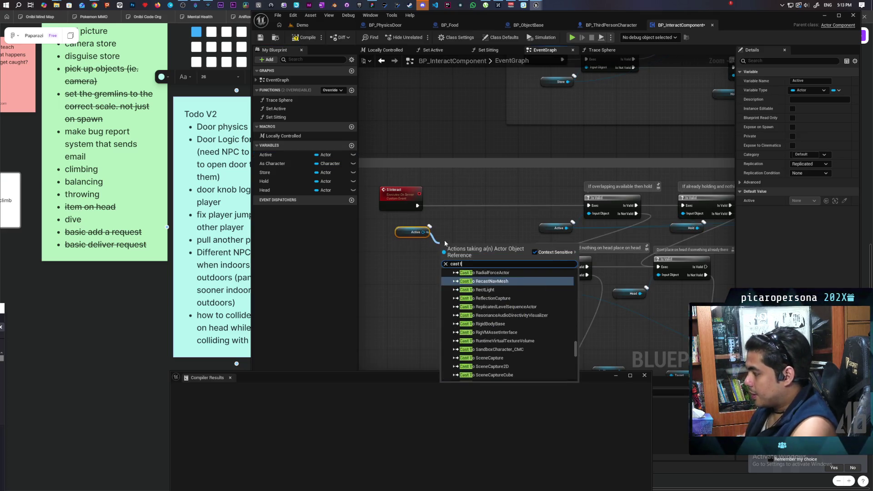
{"action": "type", "text": "o"}
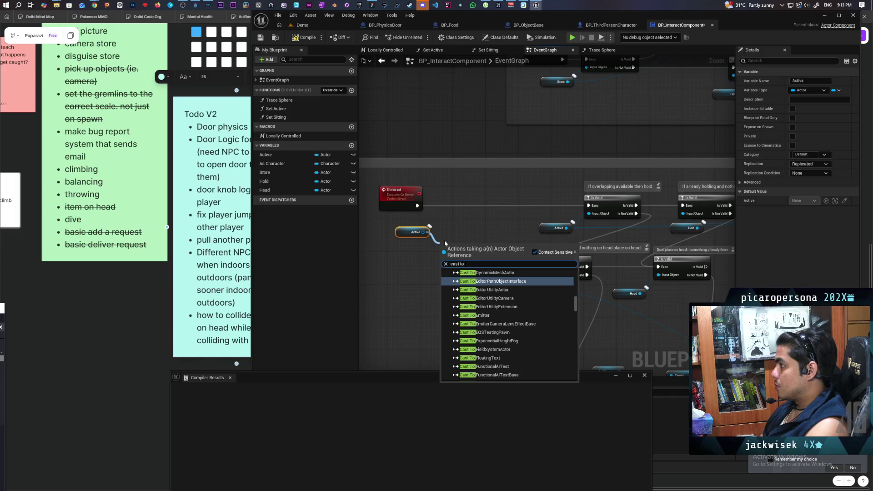
{"action": "type", "text": "phsy"}
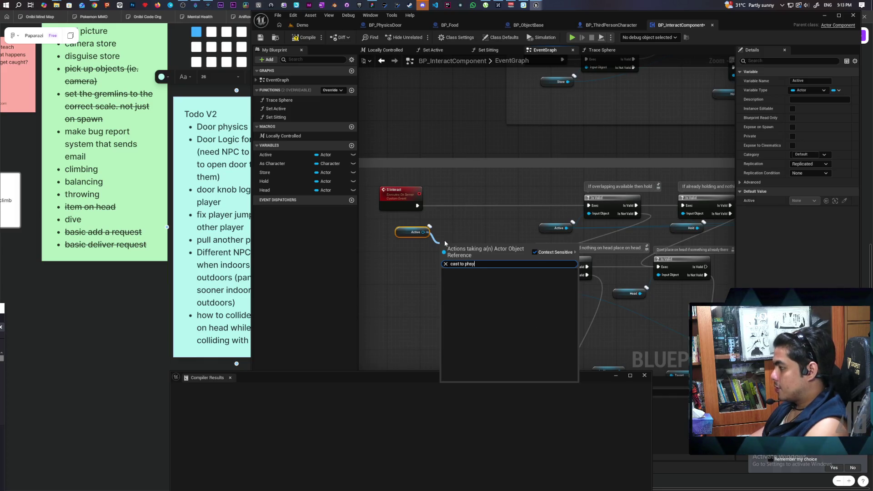
{"action": "key", "text": "BackSpace"}
{"action": "key", "text": "BackSpace"}
{"action": "type", "text": "ys"}
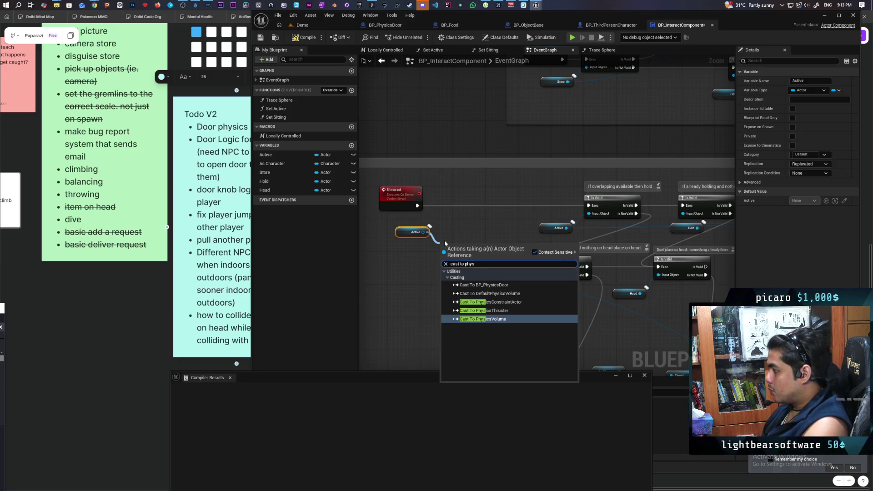
{"action": "key", "text": "Up"}
{"action": "key", "text": "Up"}
{"action": "key", "text": "Up"}
{"action": "key", "text": "Return"}
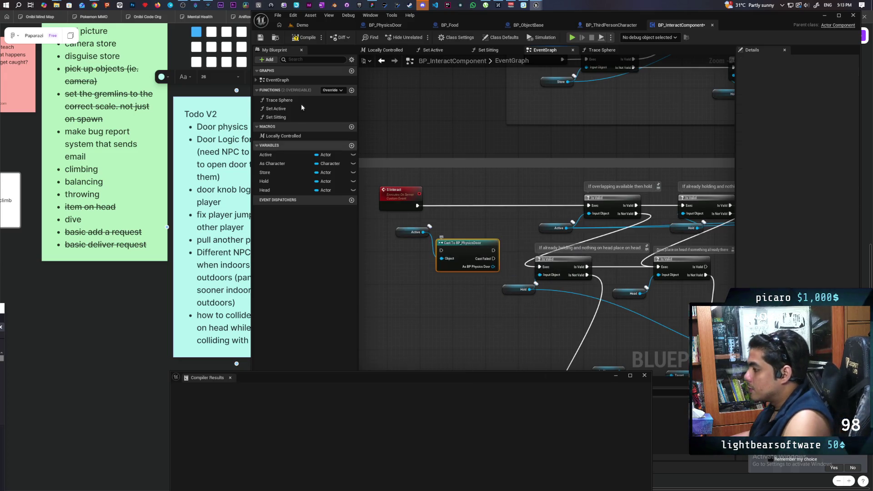
Step: Save, wire S Interact into the cast with Cast Failed to Is Valid, and play-test Demo
{"action": "key", "text": "ctrl+s"}
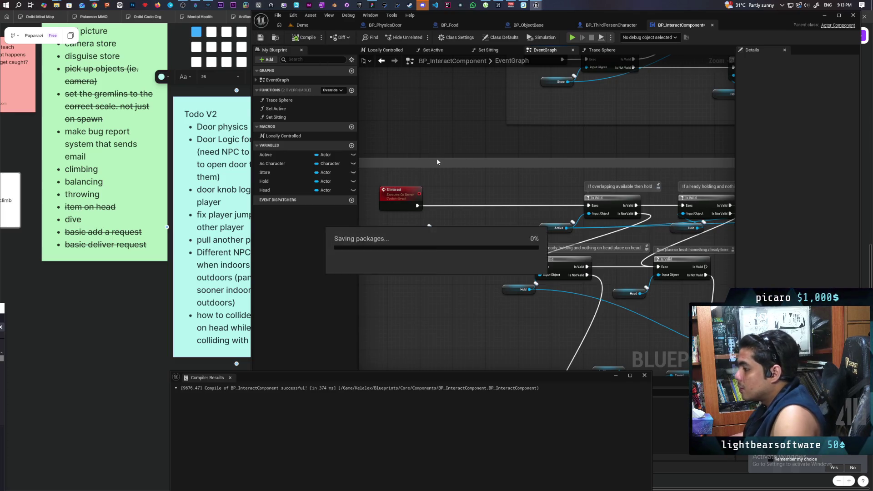
{"action": "scroll", "coordinate": [462, 230], "scroll_direction": "up", "scroll_amount": 2}
{"action": "mouse_move", "coordinate": [462, 250]}
{"action": "left_mouse_down"}
{"action": "mouse_move", "coordinate": [453, 192]}
{"action": "mouse_move", "coordinate": [430, 197]}
{"action": "left_mouse_up"}
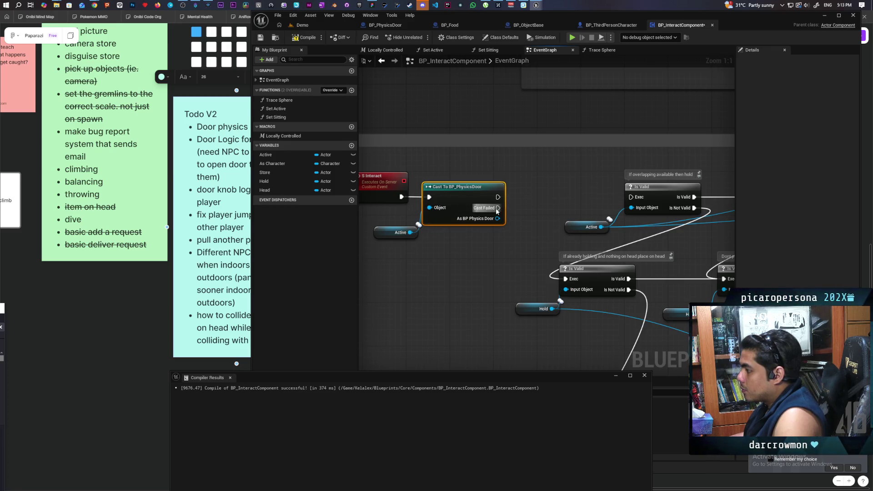
{"action": "left_click_drag", "start_coordinate": [497, 208], "coordinate": [630, 196]}
{"action": "scroll", "coordinate": [569, 229], "scroll_direction": "down", "scroll_amount": 3}
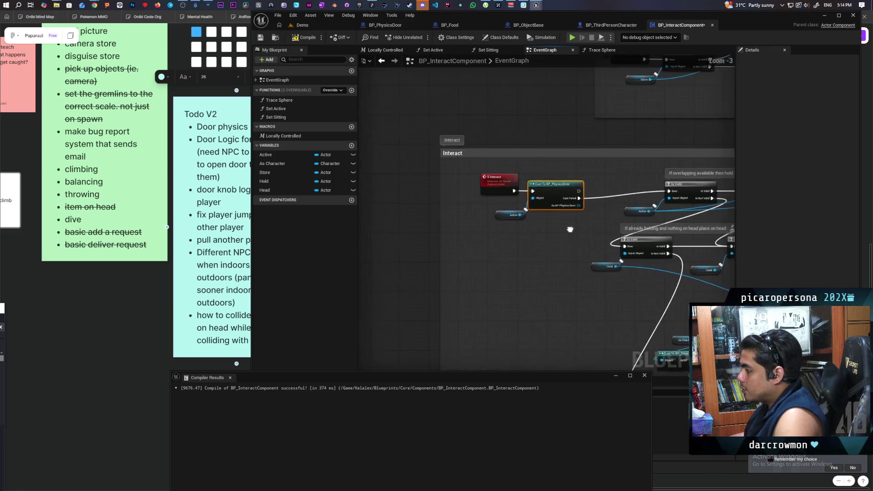
{"action": "left_click_drag", "start_coordinate": [570, 229], "coordinate": [462, 205]}
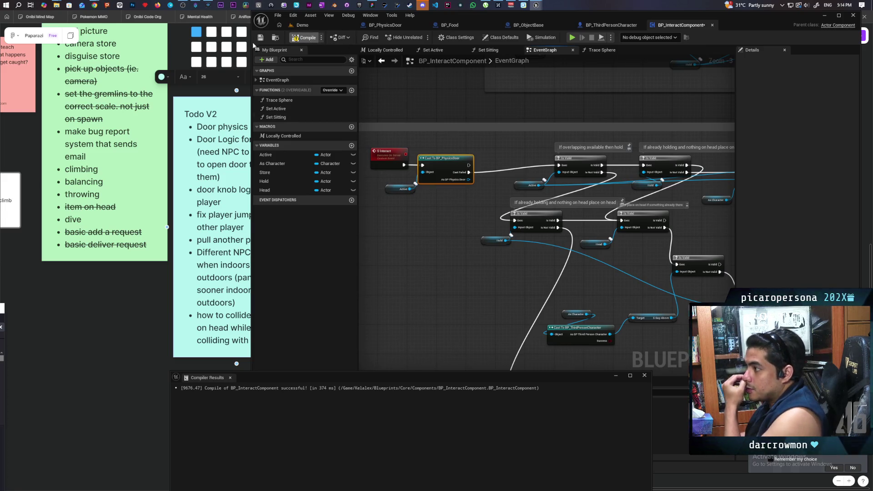
{"action": "left_click", "coordinate": [302, 25]}
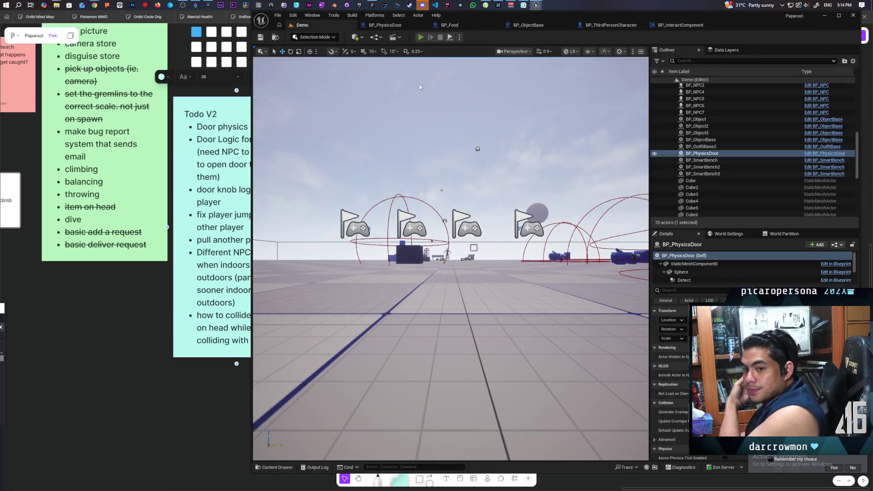
{"action": "left_click", "coordinate": [421, 37]}
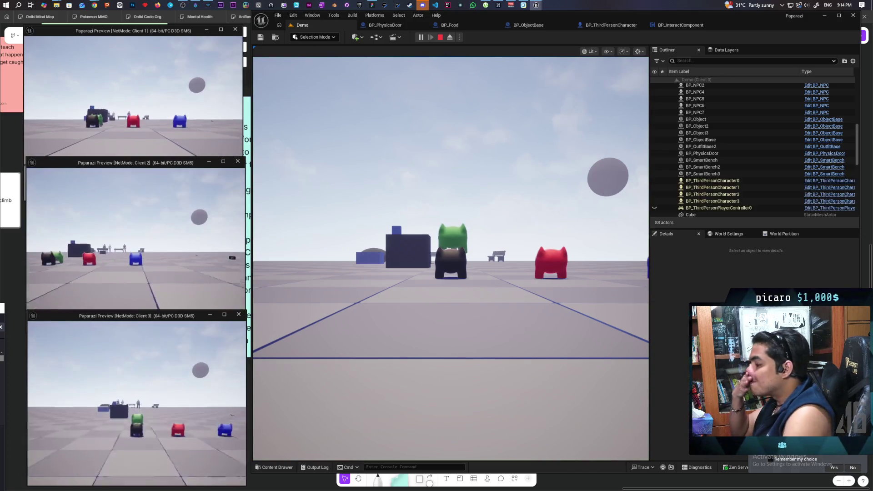
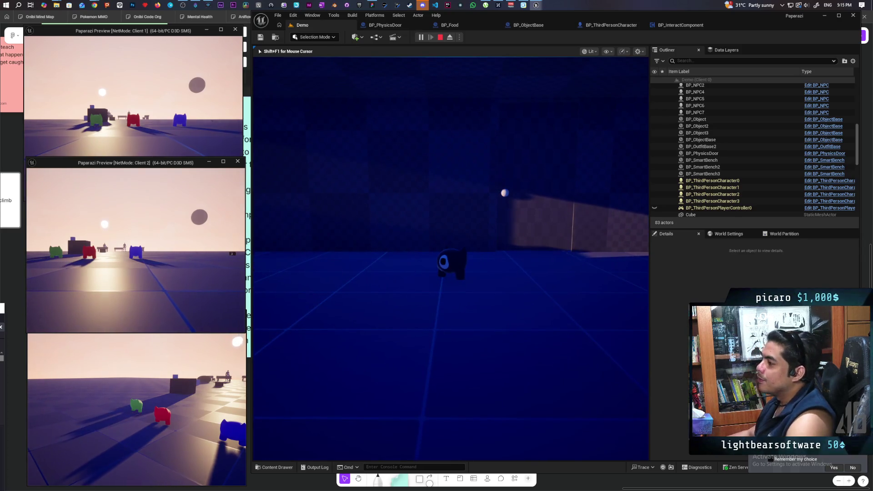
Step: End the play session and bring up BP_InteractComponent's EventGraph, passing through BP_PhysicsDoor
{"action": "key", "text": "Escape"}
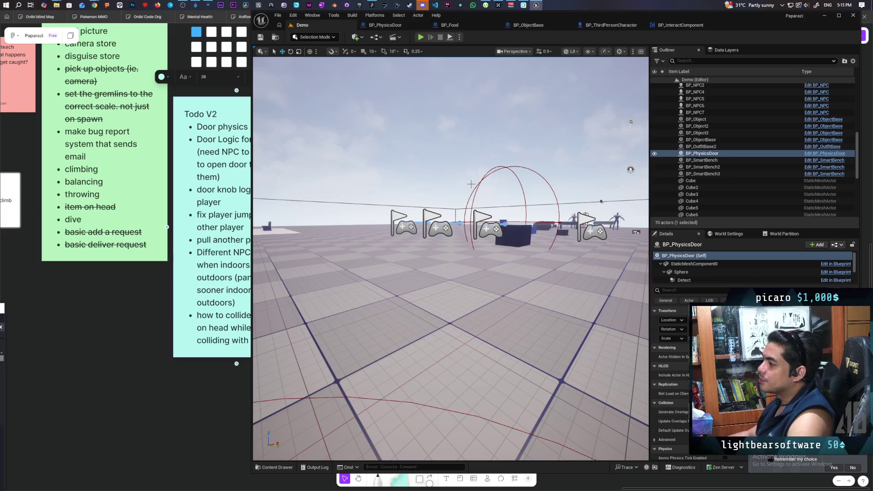
{"action": "left_click", "coordinate": [386, 29]}
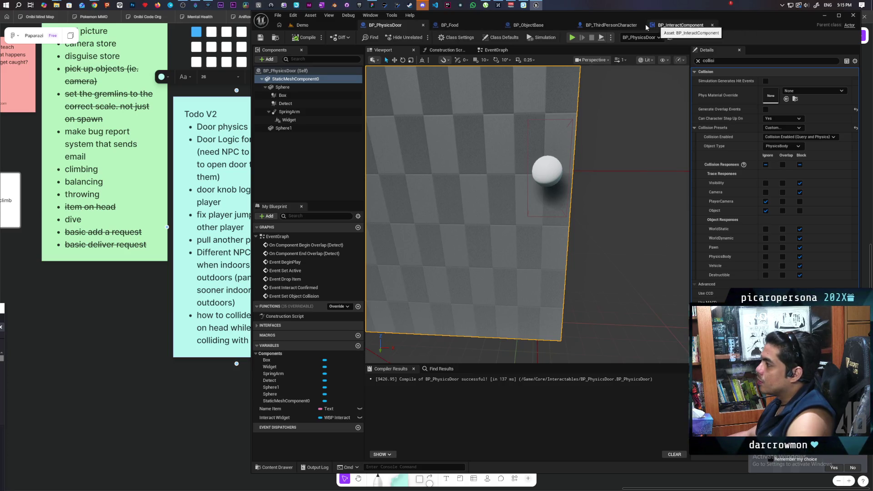
{"action": "left_click", "coordinate": [688, 27]}
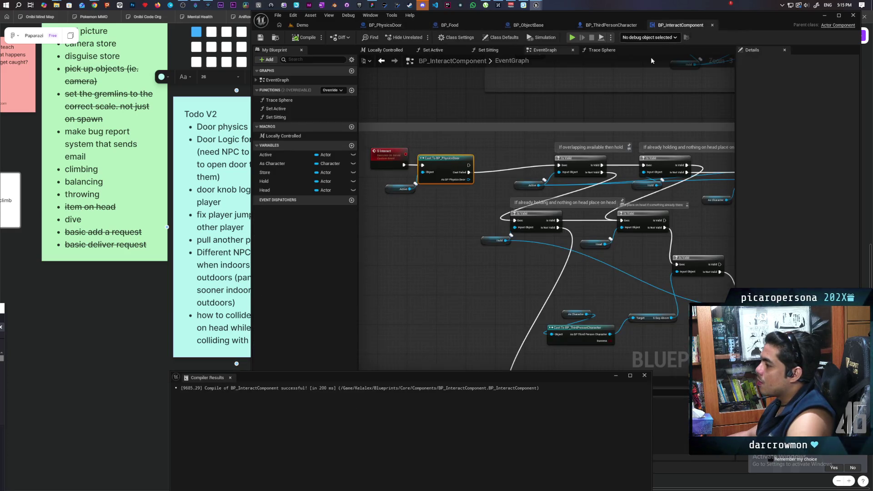
{"action": "scroll", "coordinate": [483, 242], "scroll_direction": "up", "scroll_amount": 1}
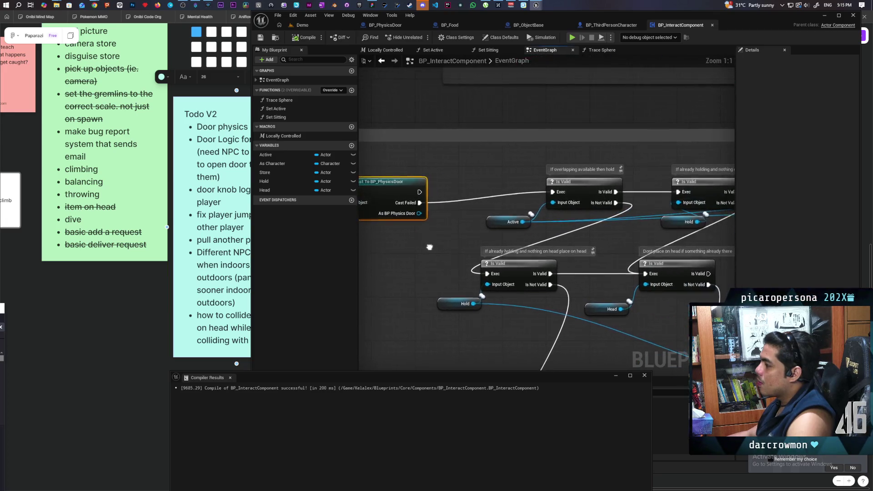
{"action": "left_click_drag", "start_coordinate": [435, 237], "coordinate": [588, 250]}
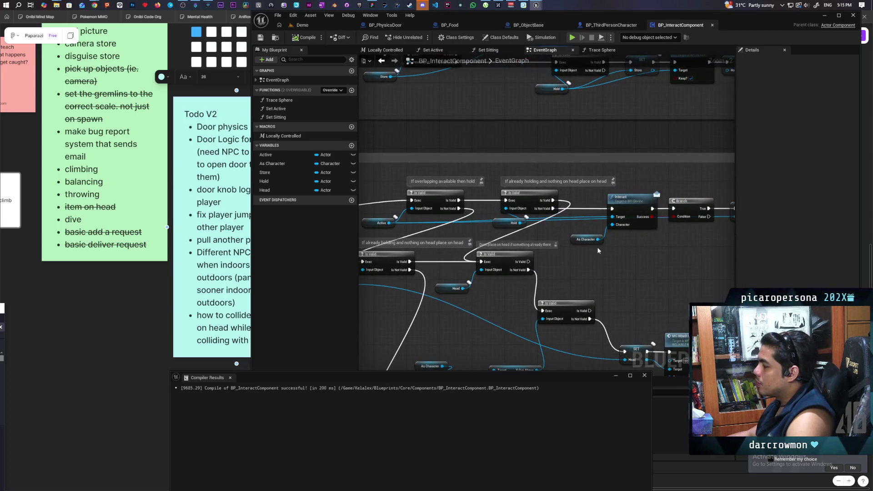
{"action": "left_click", "coordinate": [631, 203]}
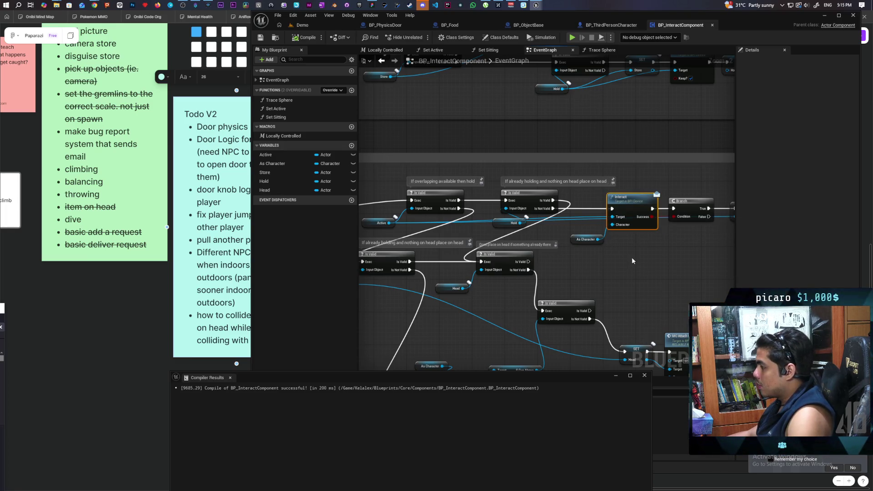
{"action": "mouse_move", "coordinate": [409, 257]}
{"action": "left_mouse_down"}
{"action": "mouse_move", "coordinate": [482, 252]}
{"action": "mouse_move", "coordinate": [425, 253]}
{"action": "mouse_move", "coordinate": [462, 250]}
{"action": "mouse_move", "coordinate": [446, 225]}
{"action": "left_mouse_up"}
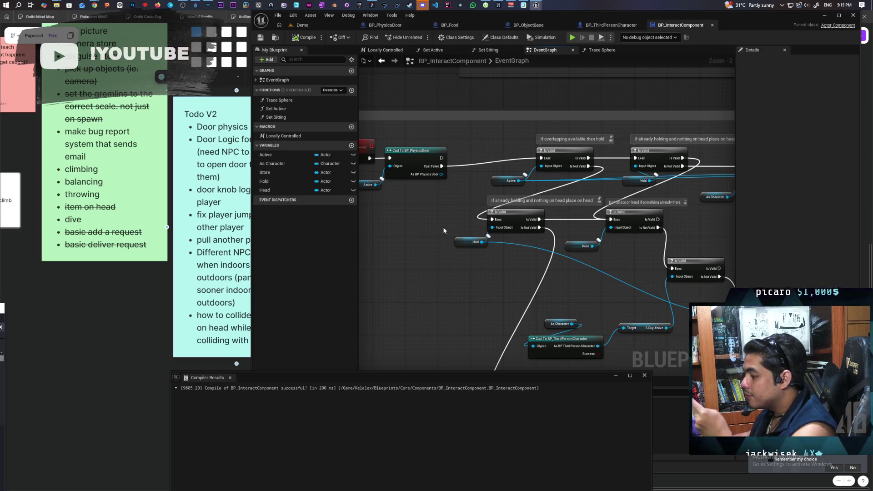
{"action": "mouse_move", "coordinate": [444, 231]}
{"action": "left_mouse_down"}
{"action": "mouse_move", "coordinate": [463, 182]}
{"action": "mouse_move", "coordinate": [453, 196]}
{"action": "left_mouse_up"}
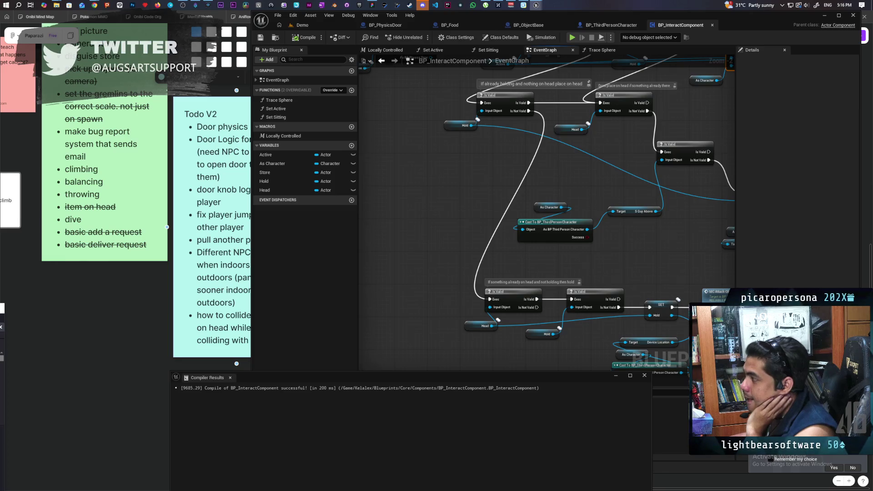
{"action": "mouse_move", "coordinate": [475, 147]}
{"action": "left_mouse_down"}
{"action": "mouse_move", "coordinate": [463, 249]}
{"action": "mouse_move", "coordinate": [554, 206]}
{"action": "mouse_move", "coordinate": [460, 236]}
{"action": "mouse_move", "coordinate": [542, 207]}
{"action": "left_mouse_up"}
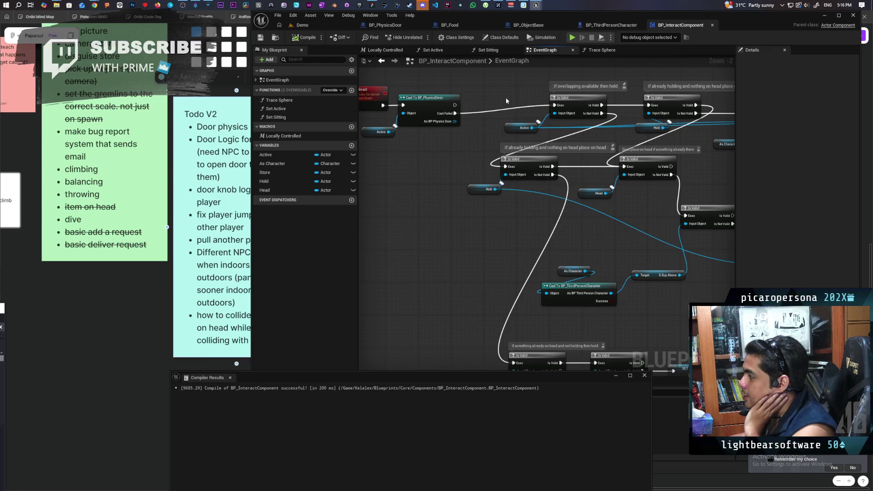
{"action": "mouse_move", "coordinate": [492, 240]}
{"action": "left_mouse_down"}
{"action": "mouse_move", "coordinate": [542, 224]}
{"action": "mouse_move", "coordinate": [447, 235]}
{"action": "left_mouse_up"}
{"action": "scroll", "coordinate": [450, 220], "scroll_direction": "down", "scroll_amount": 2}
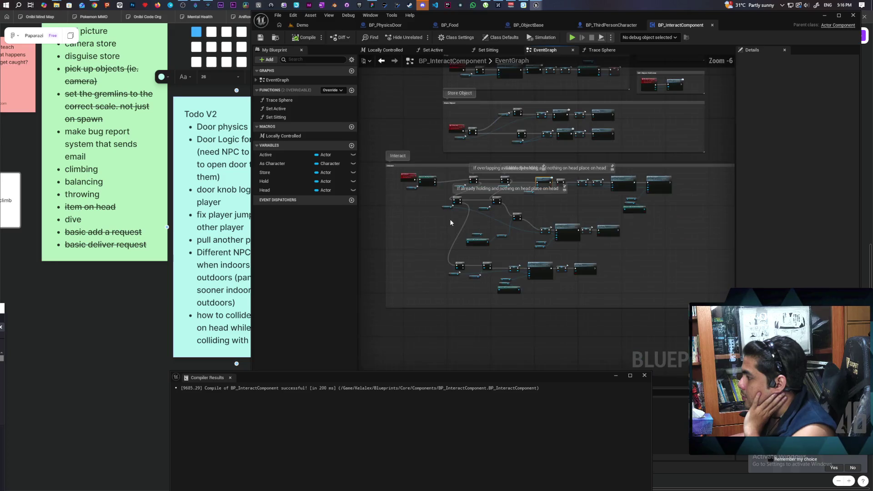
{"action": "scroll", "coordinate": [475, 230], "scroll_direction": "up", "scroll_amount": 3}
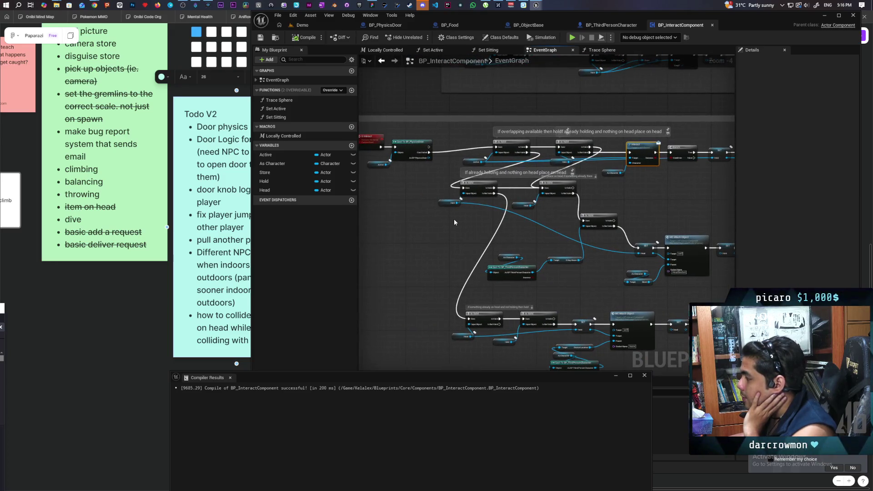
{"action": "left_click_drag", "start_coordinate": [454, 225], "coordinate": [466, 242]}
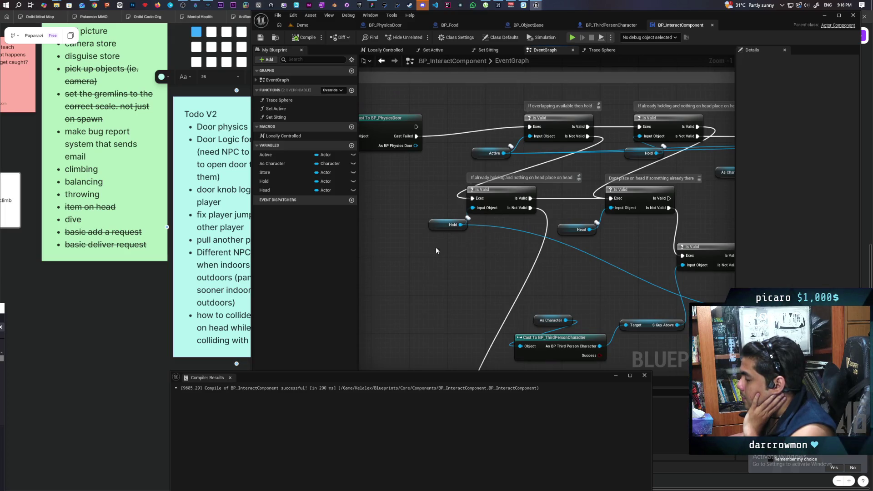
{"action": "mouse_move", "coordinate": [436, 251]}
{"action": "left_mouse_down"}
{"action": "mouse_move", "coordinate": [561, 245]}
{"action": "mouse_move", "coordinate": [456, 241]}
{"action": "mouse_move", "coordinate": [409, 228]}
{"action": "mouse_move", "coordinate": [400, 239]}
{"action": "mouse_move", "coordinate": [468, 189]}
{"action": "mouse_move", "coordinate": [523, 215]}
{"action": "left_mouse_up"}
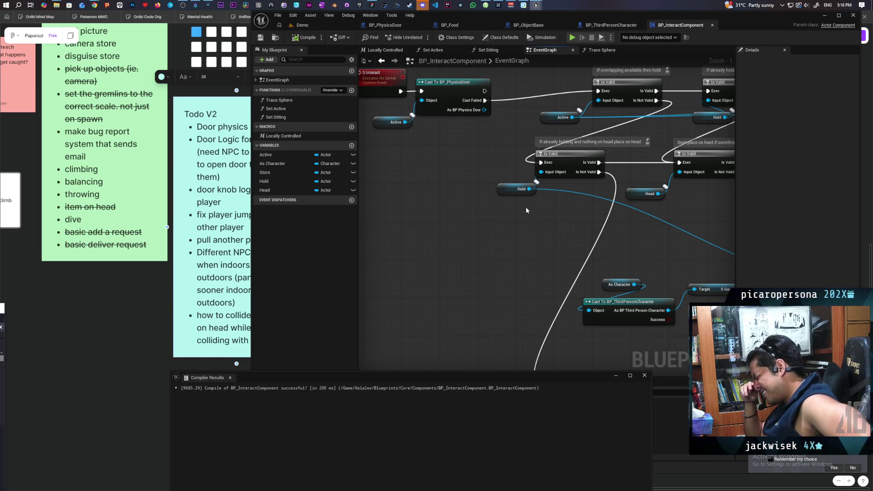
Step: Shift the S Interact event, Cast To BP_PhysicsDoor and Active getter up-left in the EventGraph
{"action": "mouse_move", "coordinate": [526, 207]}
{"action": "left_mouse_down"}
{"action": "mouse_move", "coordinate": [541, 304]}
{"action": "mouse_move", "coordinate": [434, 256]}
{"action": "mouse_move", "coordinate": [387, 173]}
{"action": "left_mouse_up"}
{"action": "left_click_drag", "start_coordinate": [477, 200], "coordinate": [471, 191]}
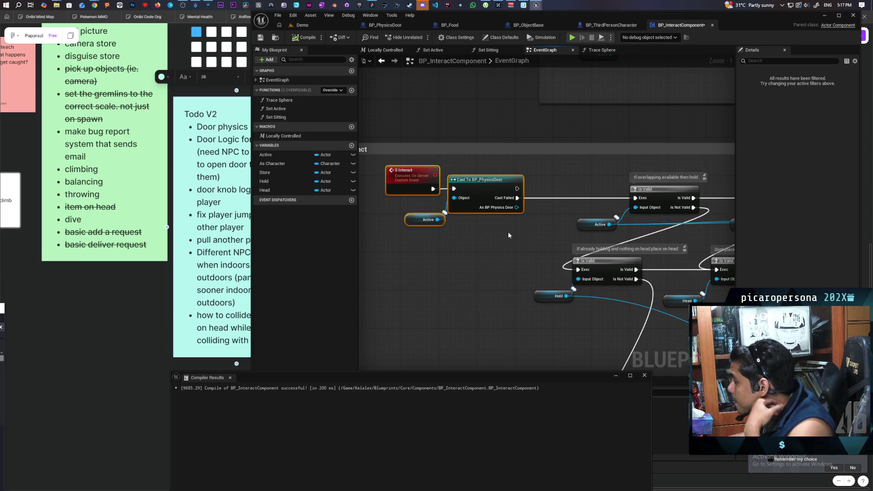
Step: Find all references to the Locally Controlled macro near Begin Play and Tick
{"action": "scroll", "coordinate": [509, 231], "scroll_direction": "down", "scroll_amount": 5}
{"action": "scroll", "coordinate": [588, 206], "scroll_direction": "up", "scroll_amount": 3}
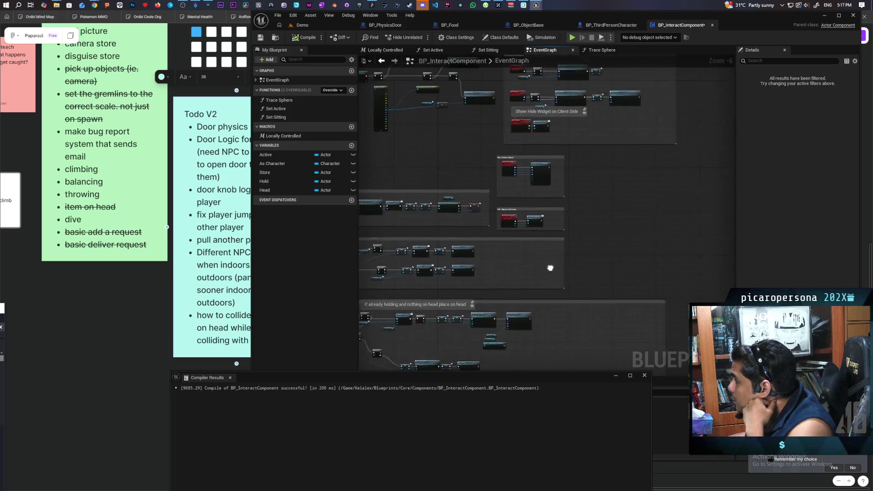
{"action": "scroll", "coordinate": [560, 251], "scroll_direction": "down", "scroll_amount": 1}
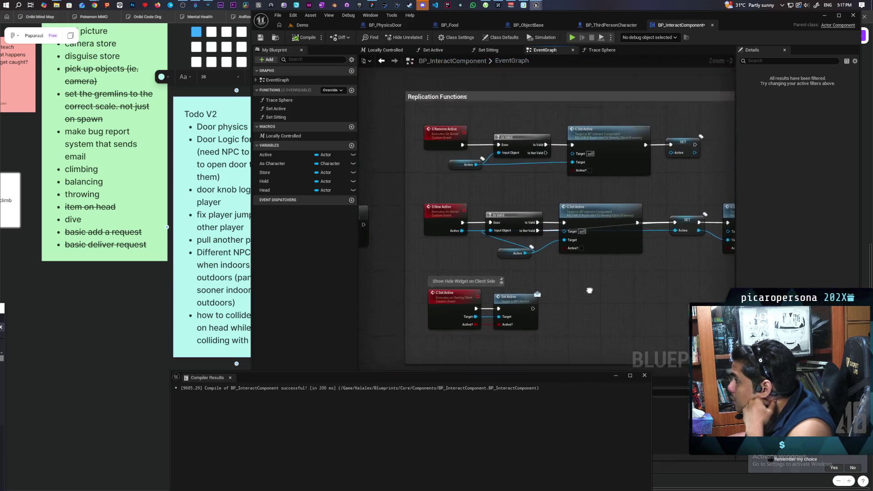
{"action": "mouse_move", "coordinate": [555, 248]}
{"action": "left_mouse_down"}
{"action": "mouse_move", "coordinate": [568, 291]}
{"action": "mouse_move", "coordinate": [656, 224]}
{"action": "mouse_move", "coordinate": [453, 246]}
{"action": "left_mouse_up"}
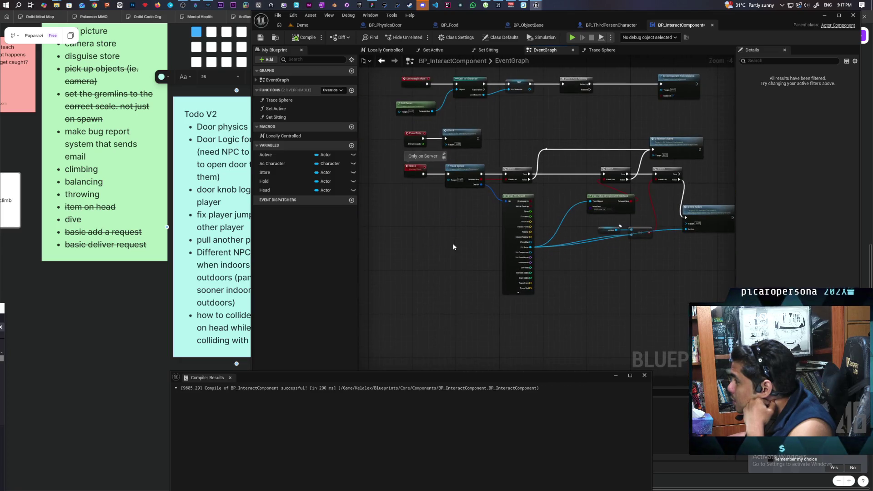
{"action": "right_click", "coordinate": [275, 136]}
{"action": "mouse_move", "coordinate": [314, 176]}
{"action": "left_click", "coordinate": [359, 176]}
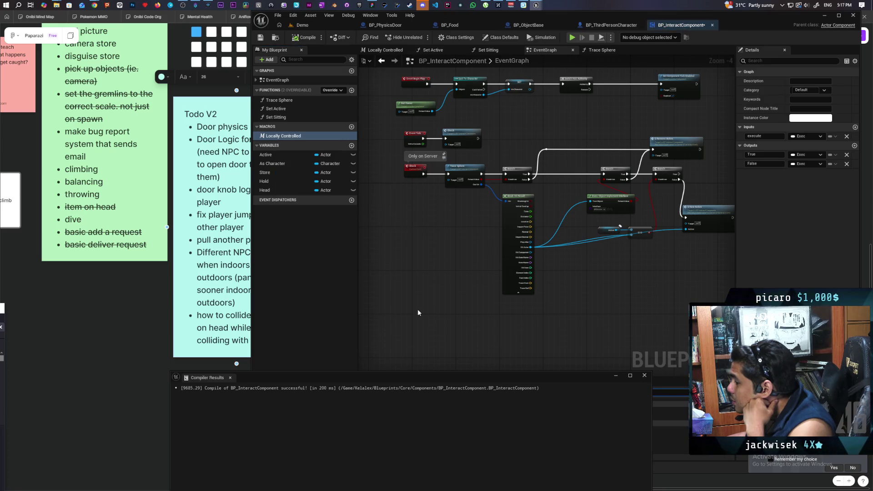
Step: Inspect both Locally Controlled uses in Set Active, then go back to the EventGraph
{"action": "left_click_drag", "start_coordinate": [528, 377], "coordinate": [486, 470]}
{"action": "double_click", "coordinate": [394, 410]}
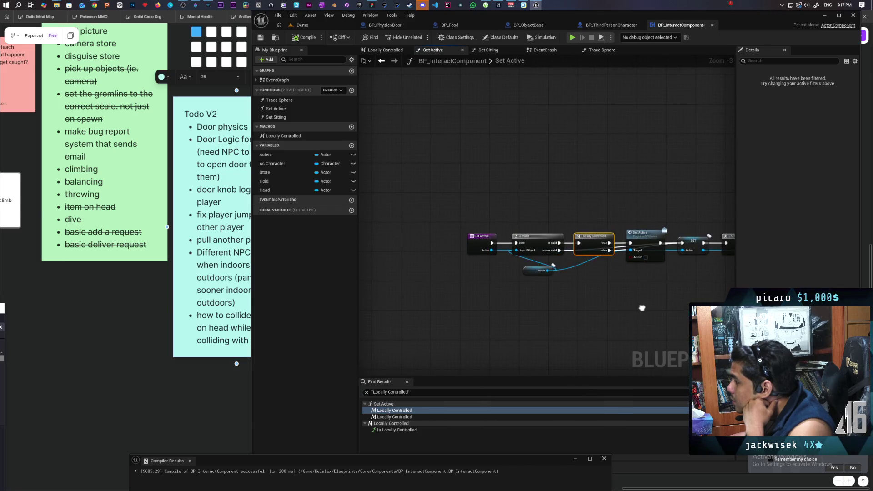
{"action": "double_click", "coordinate": [394, 416]}
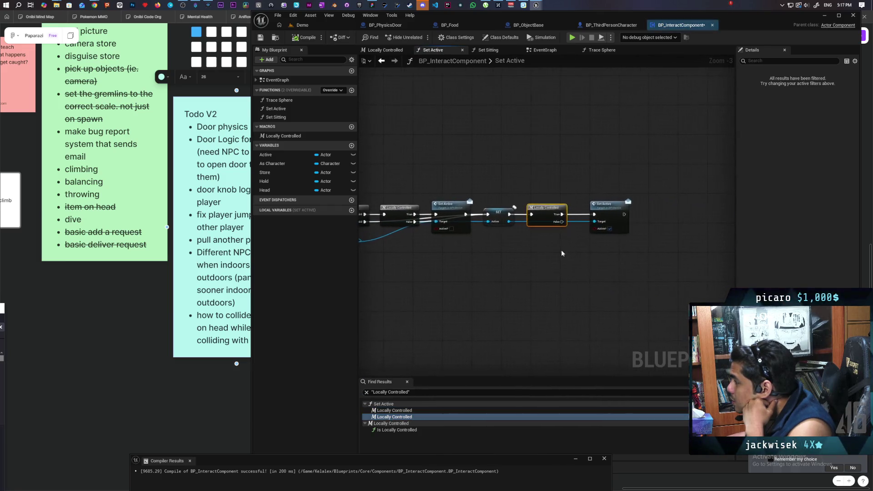
{"action": "mouse_move", "coordinate": [590, 268]}
{"action": "left_mouse_down"}
{"action": "mouse_move", "coordinate": [558, 263]}
{"action": "mouse_move", "coordinate": [629, 257]}
{"action": "left_mouse_up"}
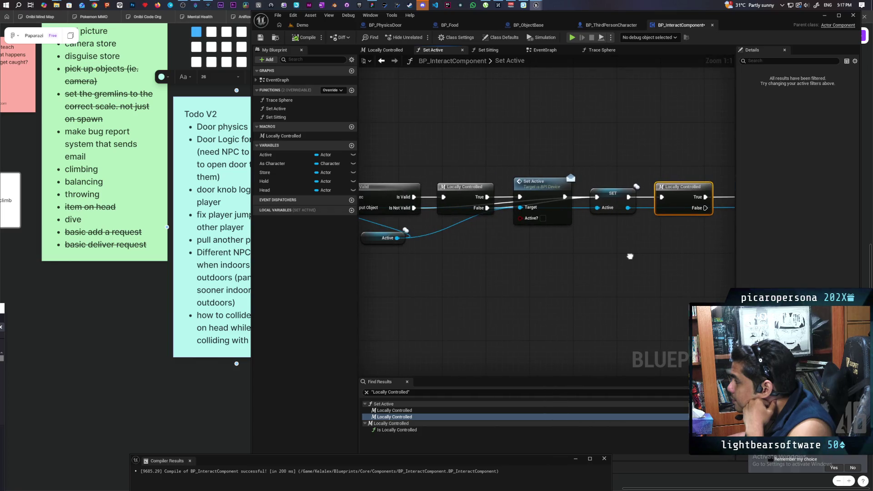
{"action": "left_click", "coordinate": [382, 61]}
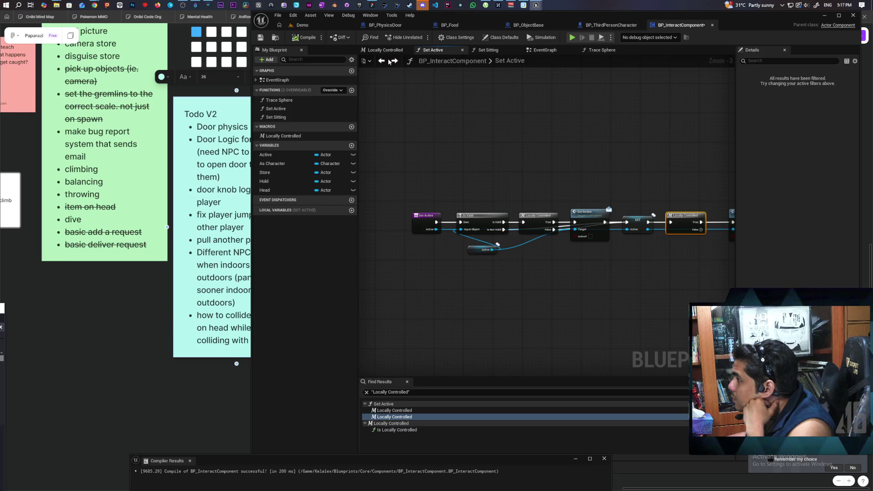
{"action": "left_click", "coordinate": [384, 61]}
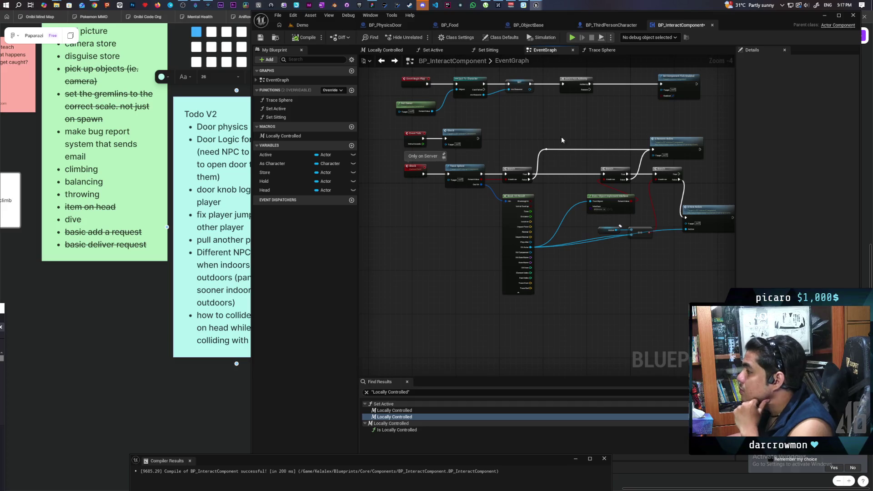
Step: Paste a BPI Device Interact call and run it after the successful Cast To BP_PhysicsDoor
{"action": "scroll", "coordinate": [542, 202], "scroll_direction": "down", "scroll_amount": 4}
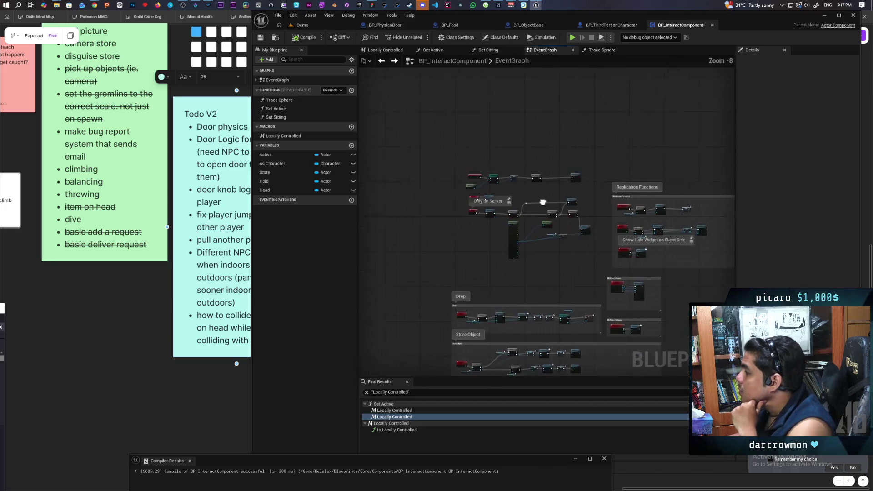
{"action": "left_click_drag", "start_coordinate": [543, 202], "coordinate": [518, 123]}
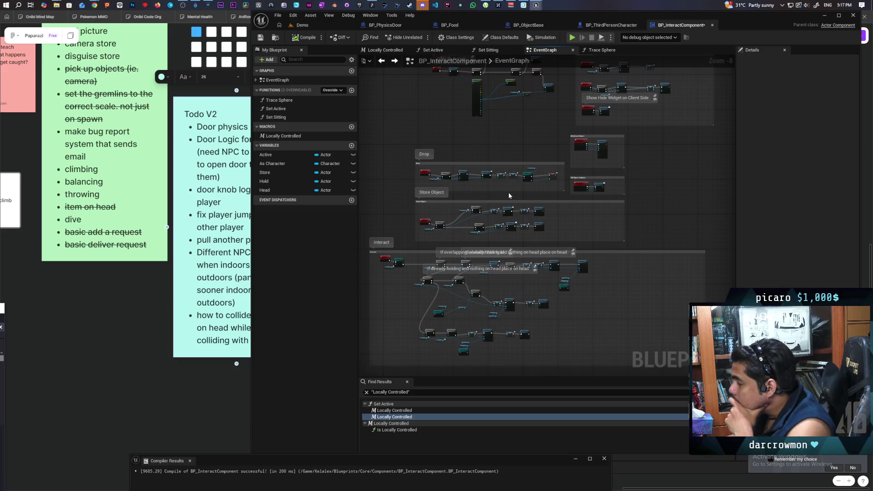
{"action": "scroll", "coordinate": [428, 230], "scroll_direction": "up", "scroll_amount": 4}
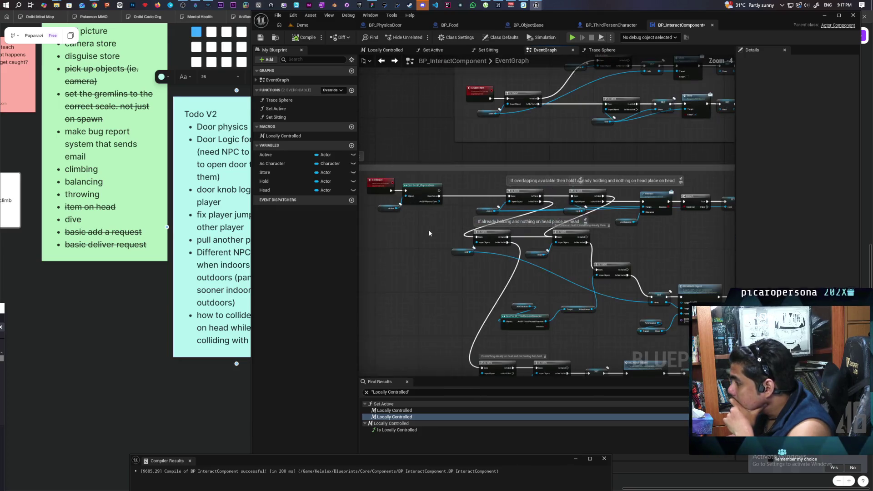
{"action": "mouse_move", "coordinate": [427, 233]}
{"action": "left_mouse_down"}
{"action": "mouse_move", "coordinate": [459, 201]}
{"action": "mouse_move", "coordinate": [535, 226]}
{"action": "mouse_move", "coordinate": [499, 266]}
{"action": "mouse_move", "coordinate": [481, 250]}
{"action": "mouse_move", "coordinate": [592, 211]}
{"action": "left_mouse_up"}
{"action": "scroll", "coordinate": [448, 195], "scroll_direction": "up", "scroll_amount": 3}
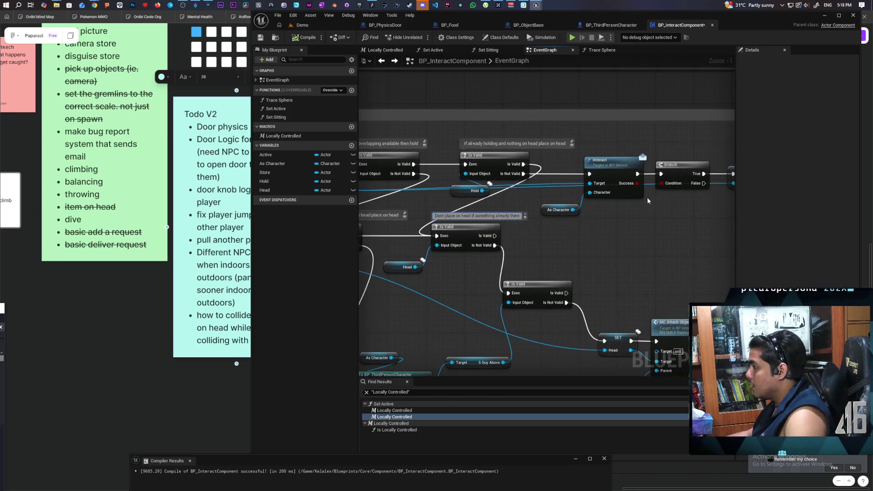
{"action": "mouse_move", "coordinate": [385, 193]}
{"action": "left_mouse_down"}
{"action": "mouse_move", "coordinate": [554, 219]}
{"action": "mouse_move", "coordinate": [523, 225]}
{"action": "mouse_move", "coordinate": [518, 268]}
{"action": "mouse_move", "coordinate": [581, 187]}
{"action": "mouse_move", "coordinate": [580, 199]}
{"action": "left_mouse_up"}
{"action": "key", "text": "ctrl+v"}
{"action": "mouse_move", "coordinate": [459, 220]}
{"action": "left_mouse_down"}
{"action": "mouse_move", "coordinate": [498, 172]}
{"action": "mouse_move", "coordinate": [456, 172]}
{"action": "left_mouse_up"}
{"action": "left_click", "coordinate": [553, 172]}
{"action": "mouse_move", "coordinate": [532, 181]}
{"action": "left_mouse_down"}
{"action": "mouse_move", "coordinate": [500, 185]}
{"action": "mouse_move", "coordinate": [541, 187]}
{"action": "left_mouse_up"}
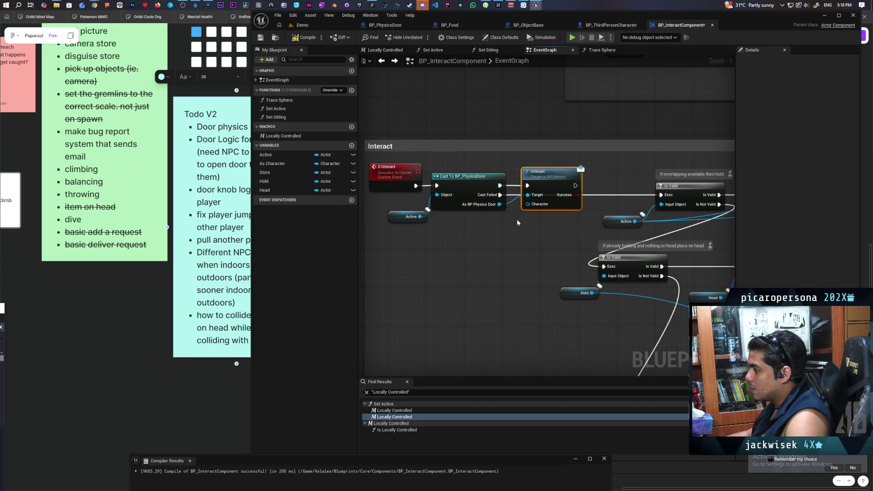
Step: Place the As Character getter below the Cast node and compile BP_InteractComponent
{"action": "mouse_move", "coordinate": [530, 217]}
{"action": "left_mouse_down"}
{"action": "mouse_move", "coordinate": [454, 211]}
{"action": "mouse_move", "coordinate": [587, 238]}
{"action": "left_mouse_up"}
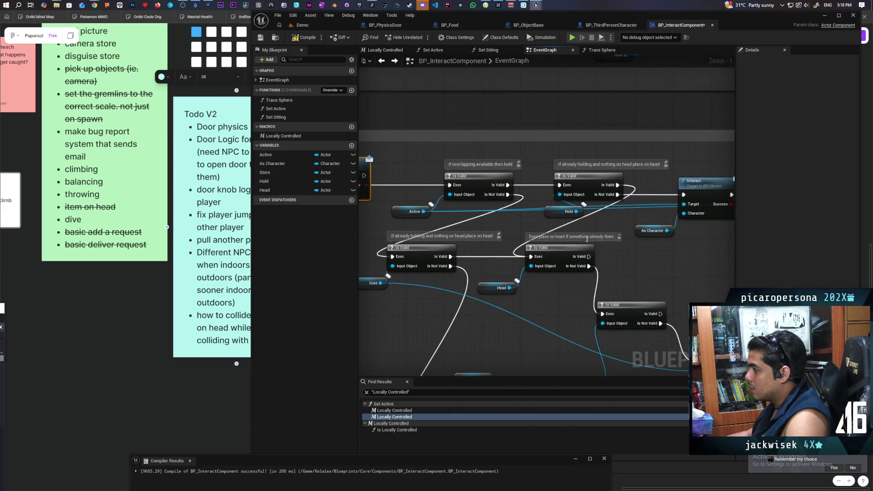
{"action": "mouse_move", "coordinate": [653, 231]}
{"action": "left_mouse_down"}
{"action": "mouse_move", "coordinate": [481, 239]}
{"action": "mouse_move", "coordinate": [498, 240]}
{"action": "mouse_move", "coordinate": [507, 211]}
{"action": "left_mouse_up"}
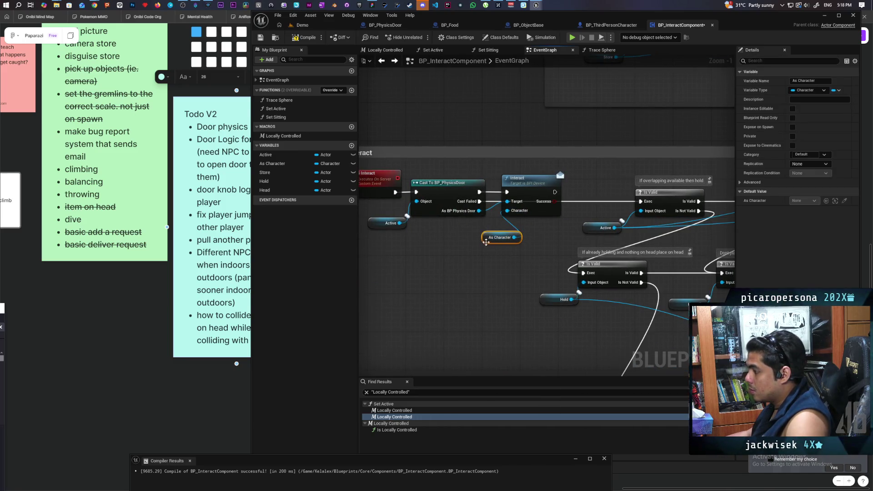
{"action": "left_click_drag", "start_coordinate": [486, 242], "coordinate": [457, 236]}
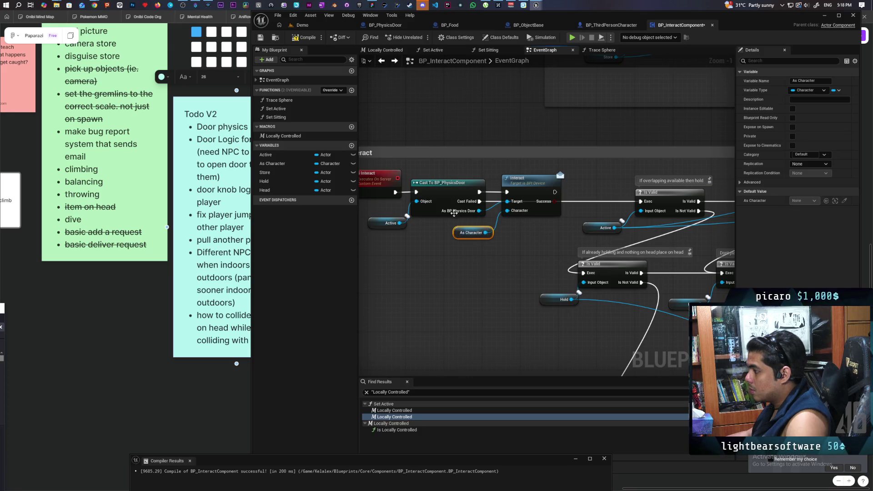
{"action": "left_click", "coordinate": [304, 37]}
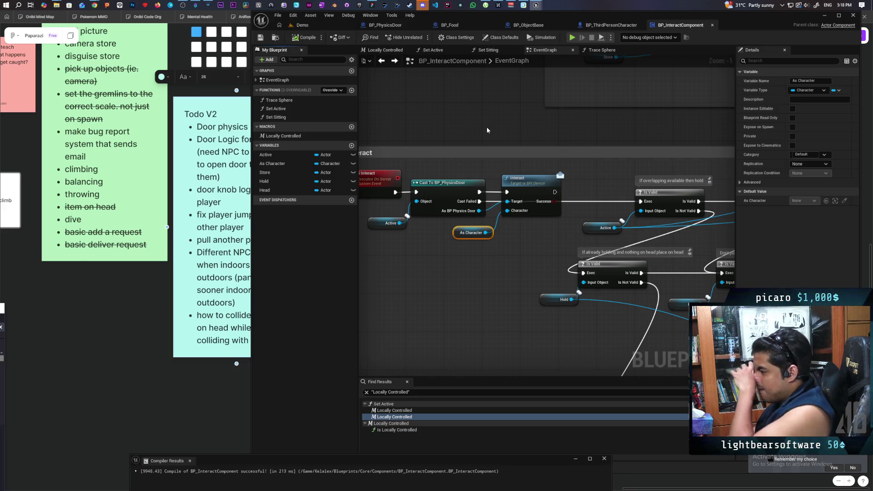
Step: Show BP_PhysicsDoor's EventGraph and expand its Interfaces list to reveal Interact
{"action": "left_click", "coordinate": [405, 27]}
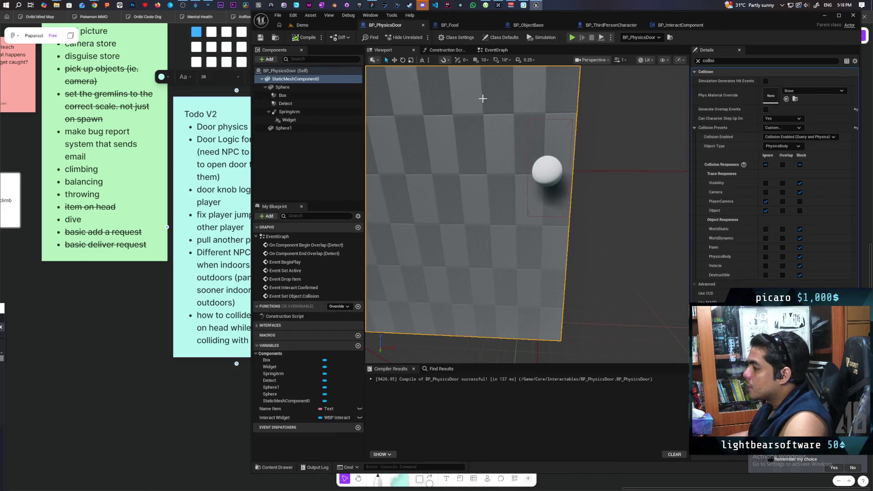
{"action": "left_click", "coordinate": [489, 51]}
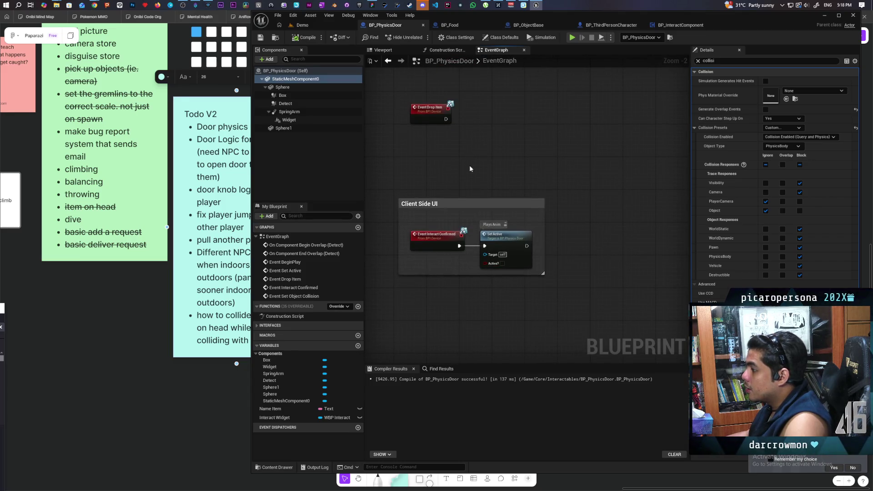
{"action": "mouse_move", "coordinate": [470, 169]}
{"action": "left_mouse_down"}
{"action": "mouse_move", "coordinate": [460, 279]}
{"action": "mouse_move", "coordinate": [464, 252]}
{"action": "mouse_move", "coordinate": [477, 296]}
{"action": "mouse_move", "coordinate": [488, 253]}
{"action": "left_mouse_up"}
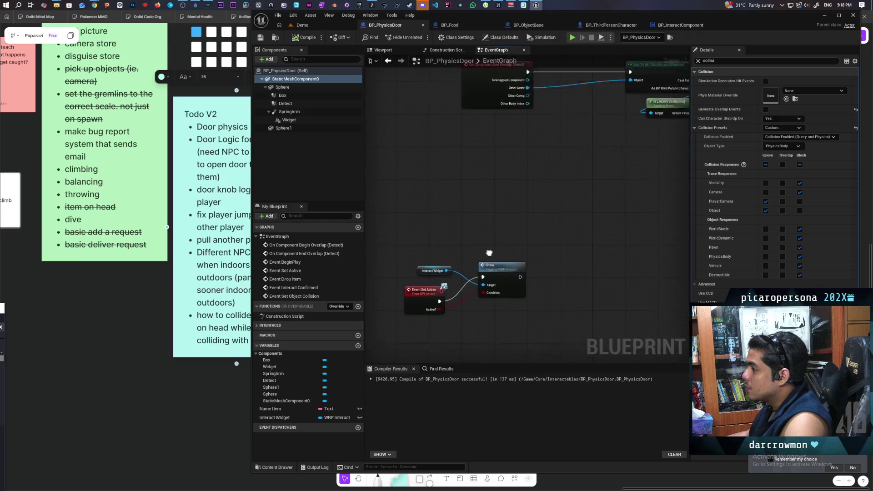
{"action": "scroll", "coordinate": [489, 253], "scroll_direction": "down", "scroll_amount": 3}
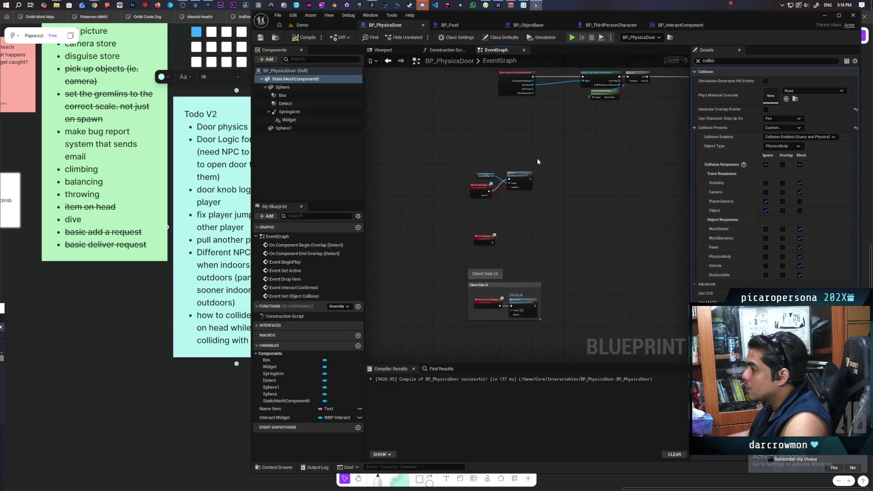
{"action": "scroll", "coordinate": [537, 161], "scroll_direction": "up", "scroll_amount": 2}
{"action": "mouse_move", "coordinate": [528, 242]}
{"action": "left_mouse_down"}
{"action": "mouse_move", "coordinate": [530, 273]}
{"action": "mouse_move", "coordinate": [554, 209]}
{"action": "left_mouse_up"}
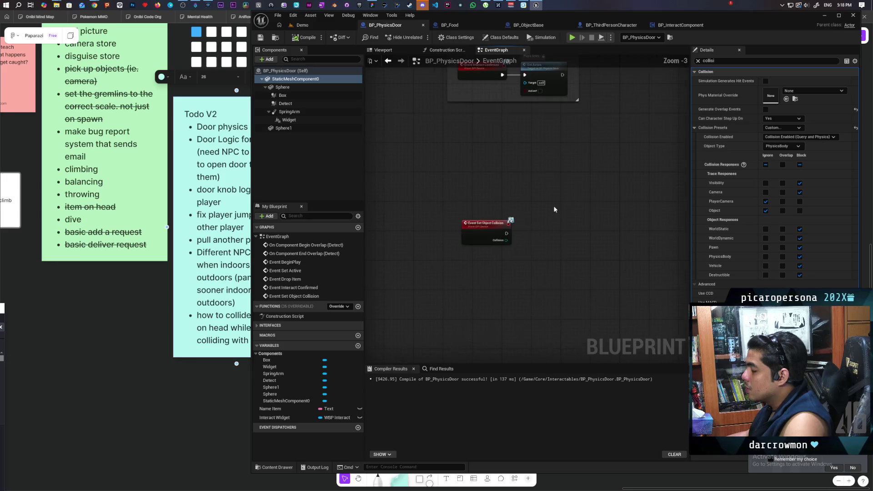
{"action": "left_click", "coordinate": [257, 327]}
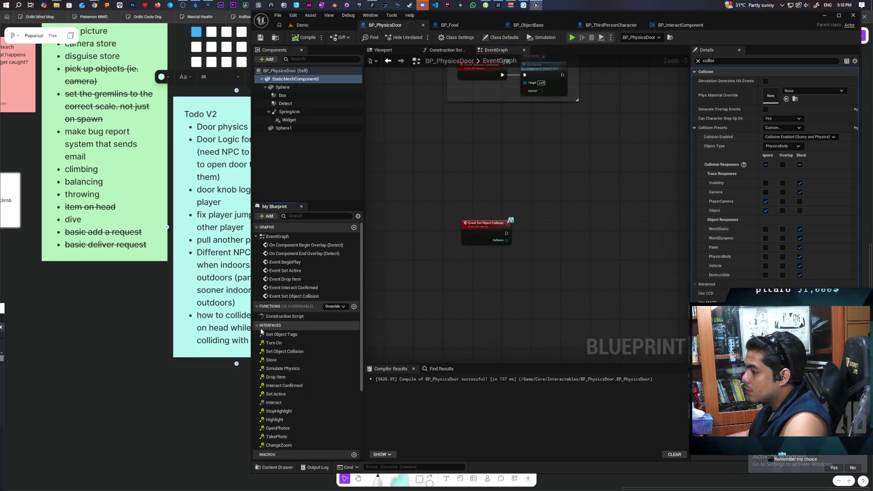
Step: In the door's Interact function, add a Detach From Actor node driven by Character
{"action": "double_click", "coordinate": [290, 403]}
{"action": "scroll", "coordinate": [501, 309], "scroll_direction": "down", "scroll_amount": 3}
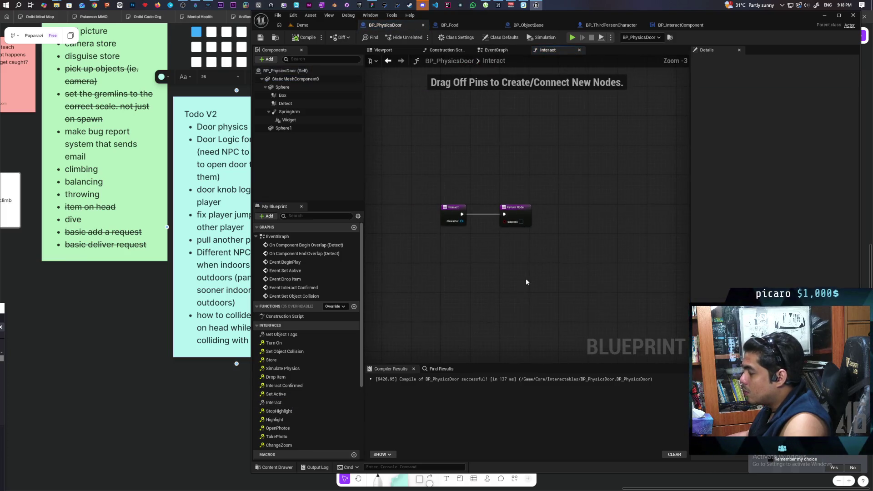
{"action": "left_click_drag", "start_coordinate": [512, 224], "coordinate": [614, 223]}
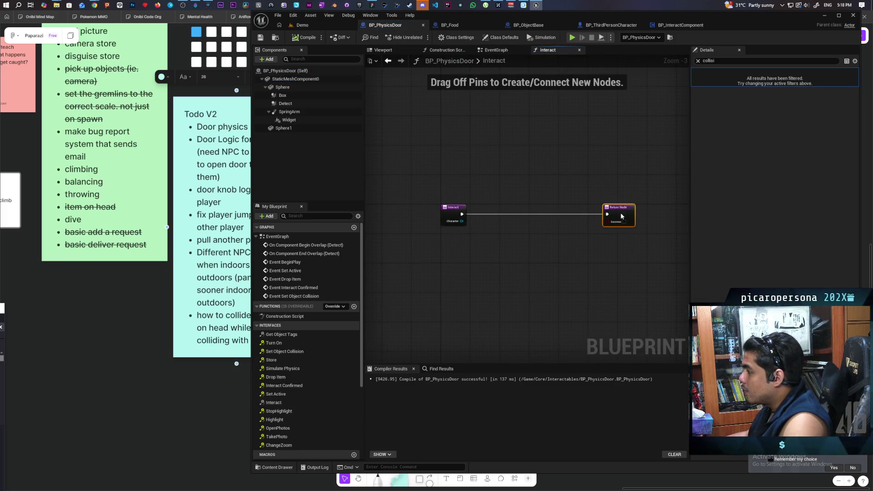
{"action": "scroll", "coordinate": [553, 225], "scroll_direction": "up", "scroll_amount": 1}
{"action": "scroll", "coordinate": [554, 226], "scroll_direction": "up", "scroll_amount": 1}
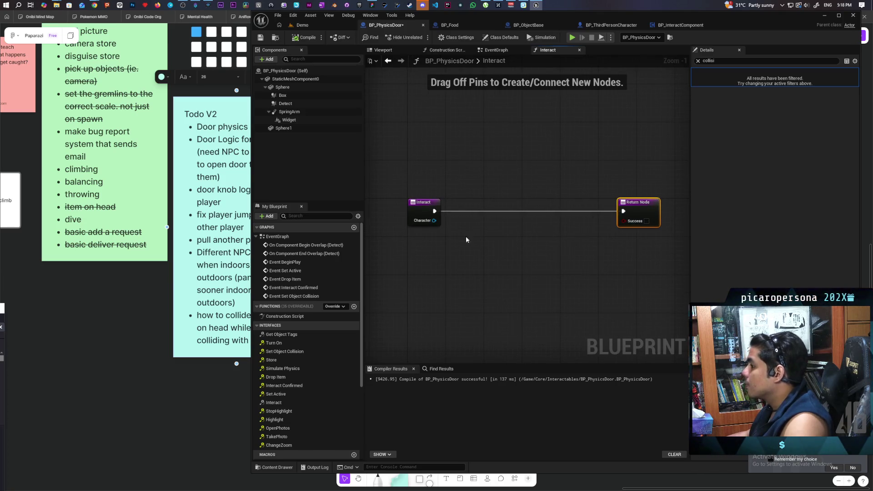
{"action": "left_click_drag", "start_coordinate": [435, 220], "coordinate": [439, 260]}
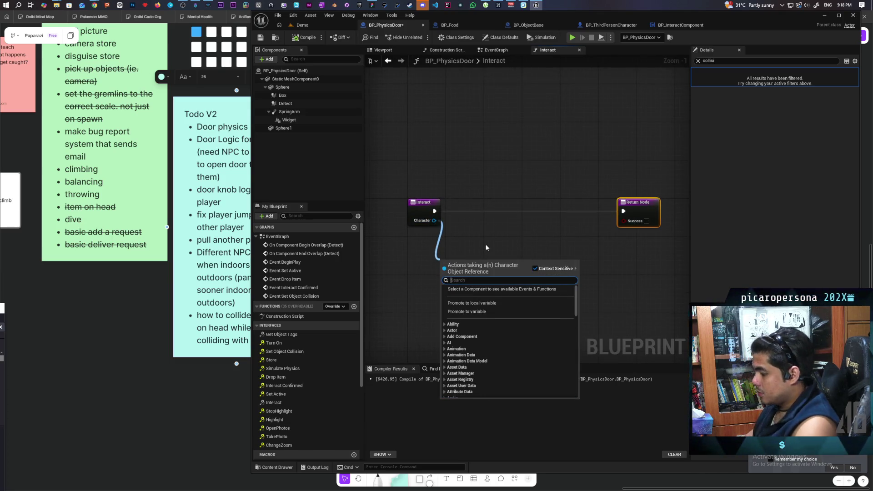
{"action": "type", "text": "deta"}
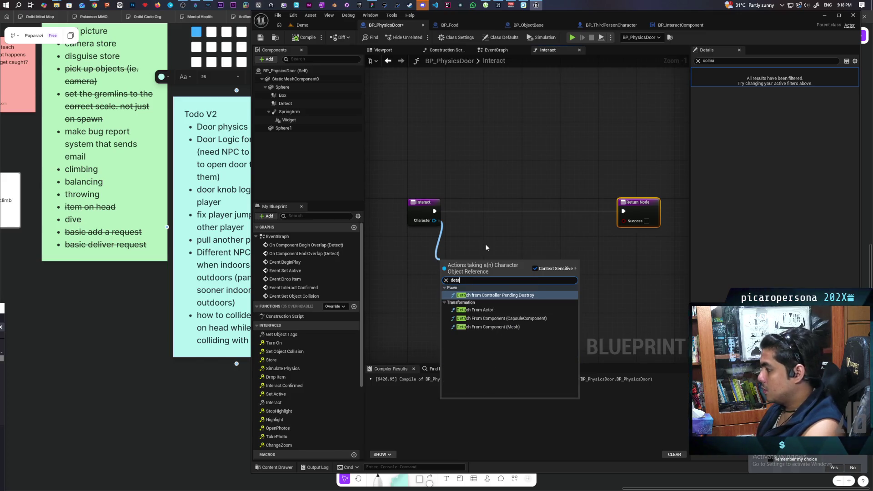
{"action": "key", "text": "Down"}
{"action": "key", "text": "Return"}
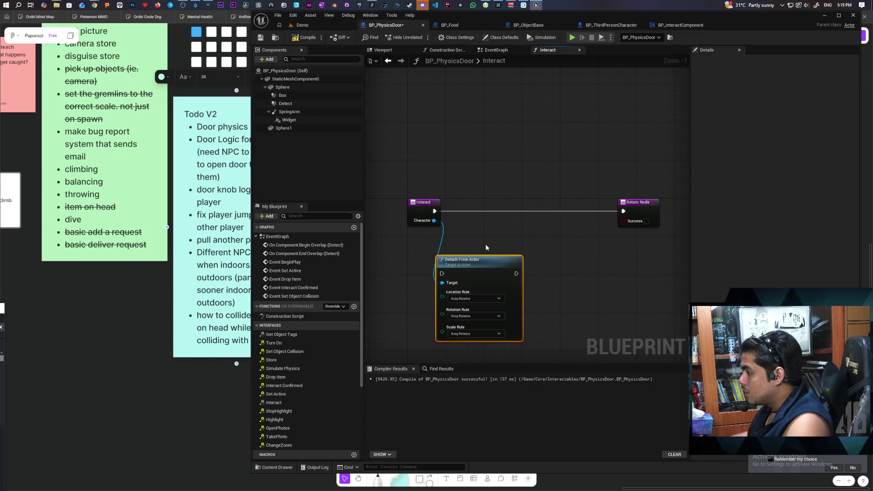
Step: Set the detach Location, Rotation and Scale rules all to Keep World
{"action": "left_click", "coordinate": [470, 299]}
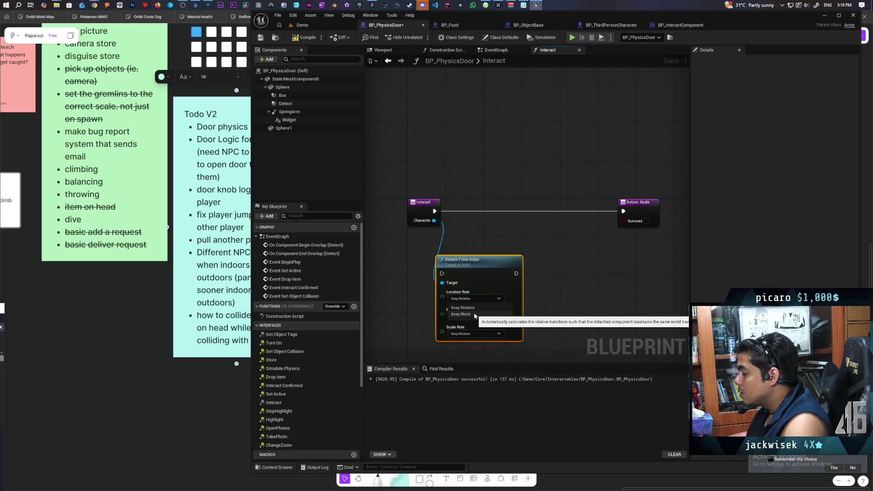
{"action": "left_click", "coordinate": [473, 314]}
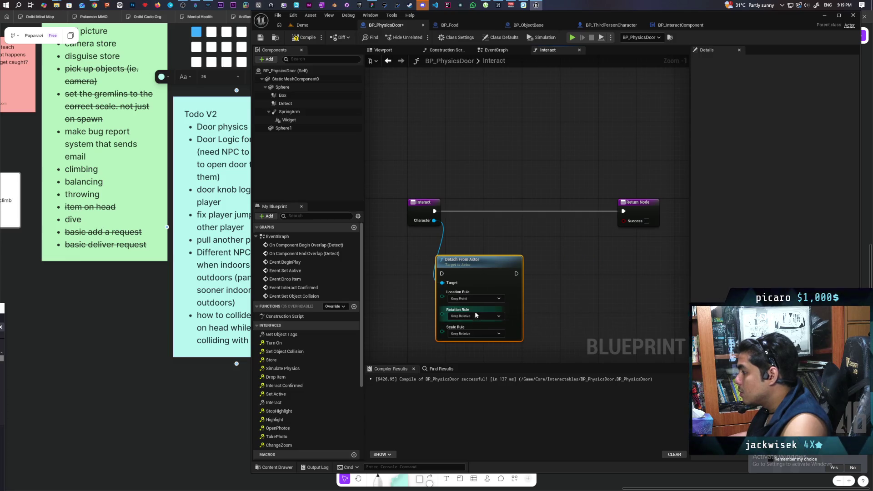
{"action": "left_click", "coordinate": [475, 315]}
{"action": "left_click", "coordinate": [468, 331]}
{"action": "left_click", "coordinate": [469, 334]}
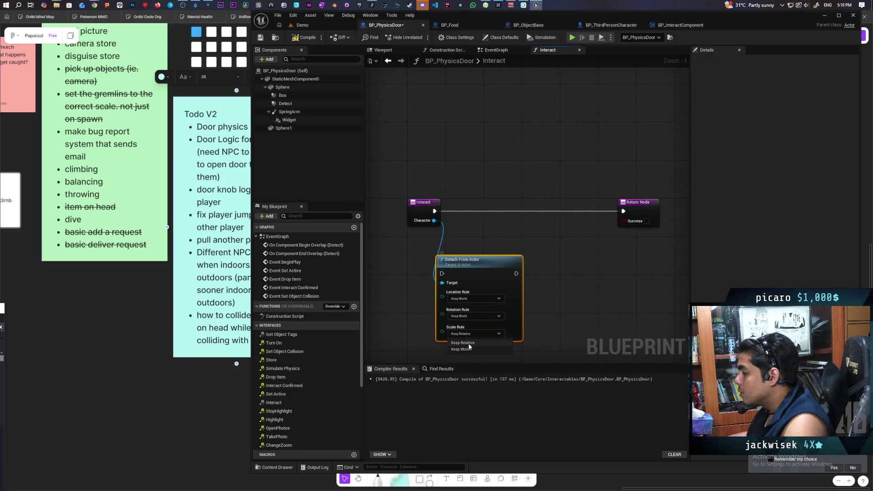
{"action": "left_click", "coordinate": [470, 348]}
Step: Wire Interact's execution into Detach From Actor and add a Sphere component reference
{"action": "left_click_drag", "start_coordinate": [472, 285], "coordinate": [491, 221]}
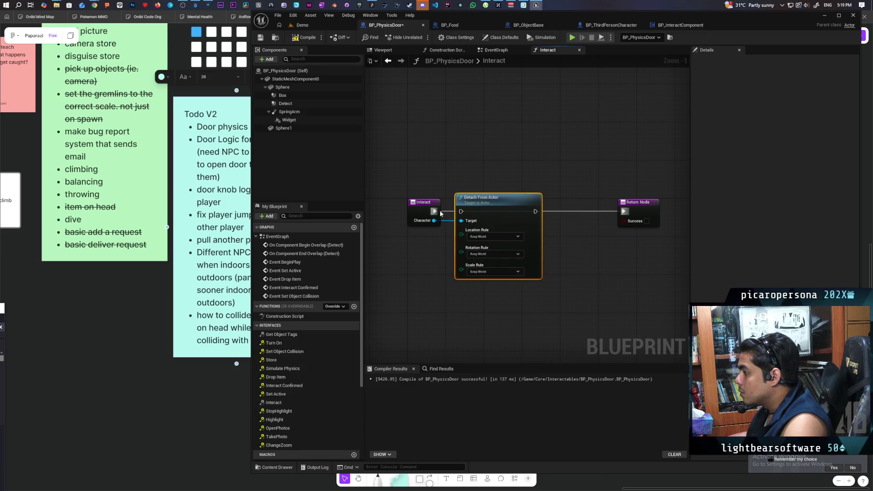
{"action": "left_click_drag", "start_coordinate": [440, 213], "coordinate": [455, 215]}
{"action": "scroll", "coordinate": [569, 250], "scroll_direction": "down", "scroll_amount": 2}
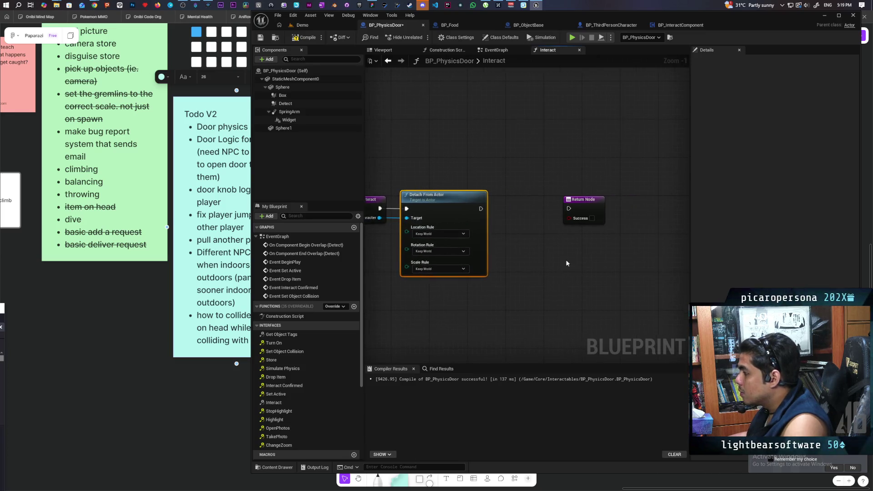
{"action": "left_click", "coordinate": [615, 221]}
{"action": "left_click_drag", "start_coordinate": [615, 220], "coordinate": [618, 224]}
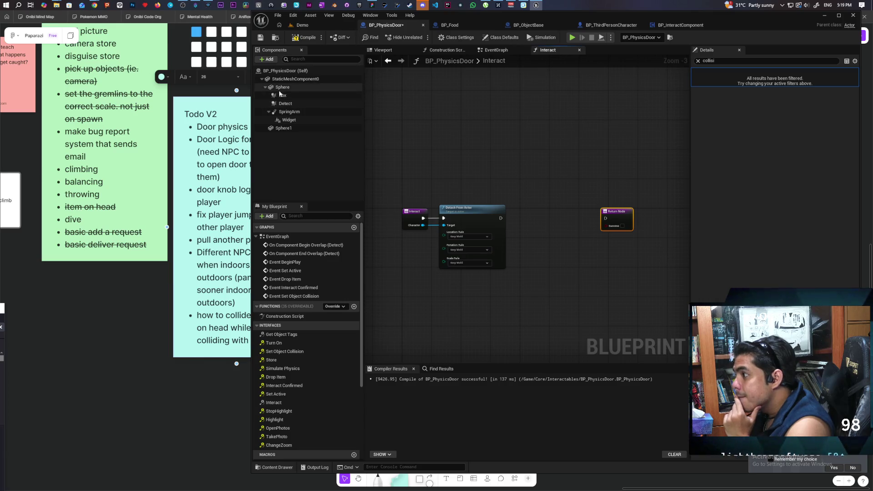
{"action": "left_click", "coordinate": [698, 61]}
{"action": "mouse_move", "coordinate": [283, 87]}
{"action": "left_mouse_down"}
{"action": "mouse_move", "coordinate": [521, 166]}
{"action": "mouse_move", "coordinate": [486, 162]}
{"action": "left_mouse_up"}
Step: Add Attach Actor To Component for Character with Sphere as Parent, chained after Detach, returning Success
{"action": "left_click", "coordinate": [523, 167]}
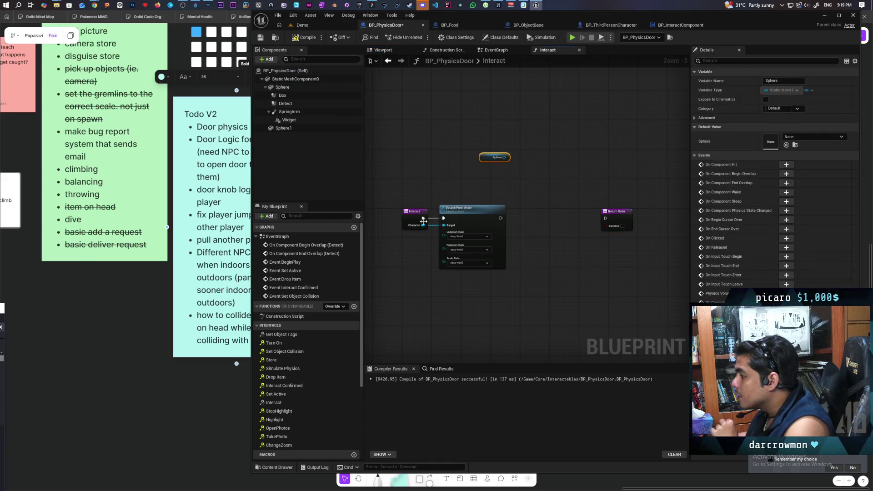
{"action": "left_click_drag", "start_coordinate": [423, 223], "coordinate": [551, 268]}
{"action": "type", "text": "att"}
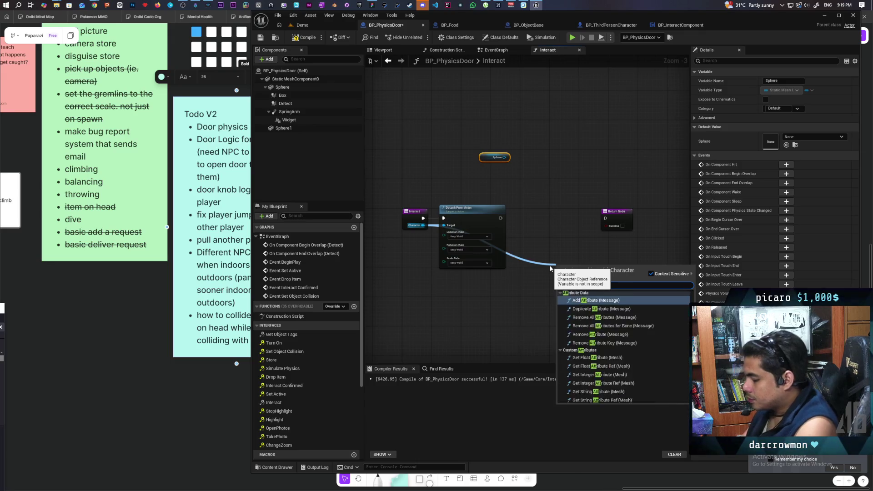
{"action": "type", "text": "ach to co"}
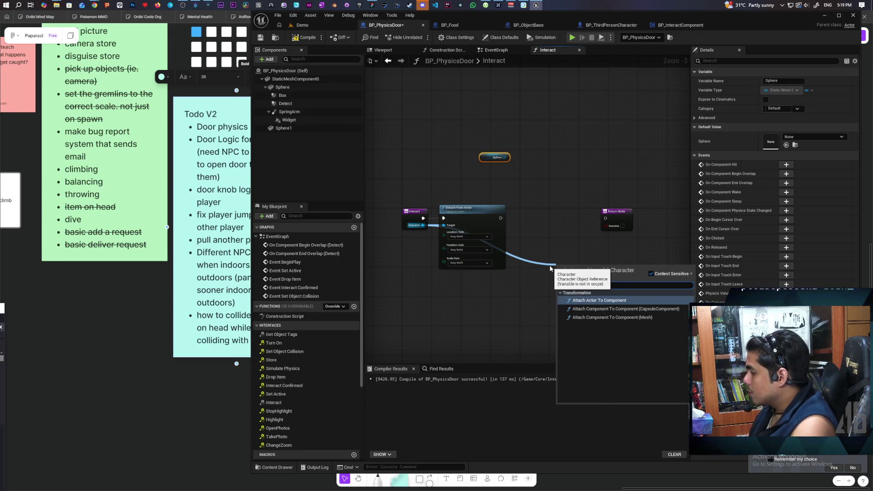
{"action": "left_click", "coordinate": [594, 298]}
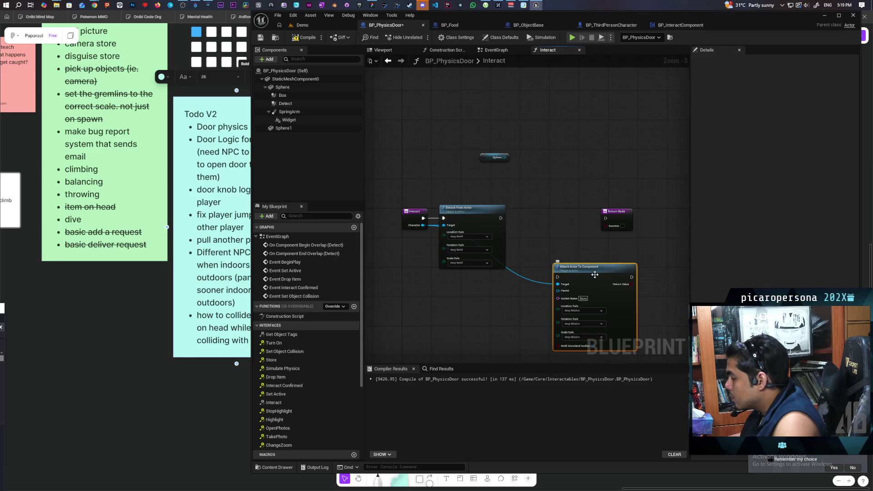
{"action": "left_click_drag", "start_coordinate": [573, 270], "coordinate": [550, 247]}
{"action": "scroll", "coordinate": [537, 234], "scroll_direction": "up", "scroll_amount": 2}
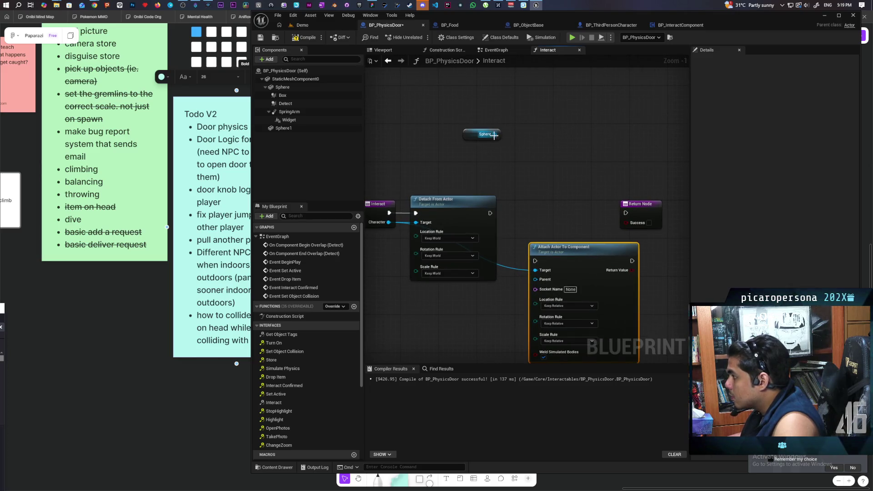
{"action": "left_click_drag", "start_coordinate": [494, 134], "coordinate": [535, 279]}
{"action": "mouse_move", "coordinate": [489, 214]}
{"action": "left_mouse_down"}
{"action": "mouse_move", "coordinate": [535, 261]}
{"action": "mouse_move", "coordinate": [560, 213]}
{"action": "left_mouse_up"}
{"action": "left_click_drag", "start_coordinate": [650, 210], "coordinate": [685, 210]}
{"action": "mouse_move", "coordinate": [563, 213]}
{"action": "left_mouse_down"}
{"action": "mouse_move", "coordinate": [579, 199]}
{"action": "mouse_move", "coordinate": [523, 165]}
{"action": "left_mouse_up"}
{"action": "left_click_drag", "start_coordinate": [550, 199], "coordinate": [581, 198]}
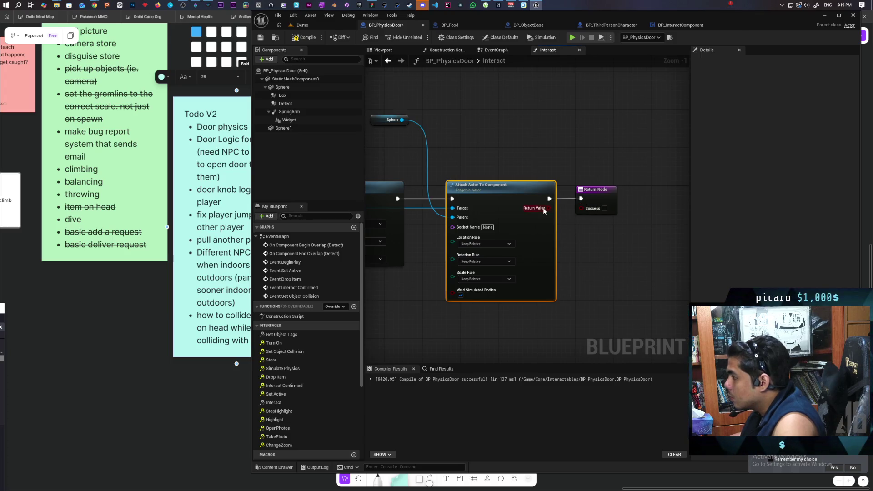
{"action": "left_click_drag", "start_coordinate": [549, 208], "coordinate": [581, 208]}
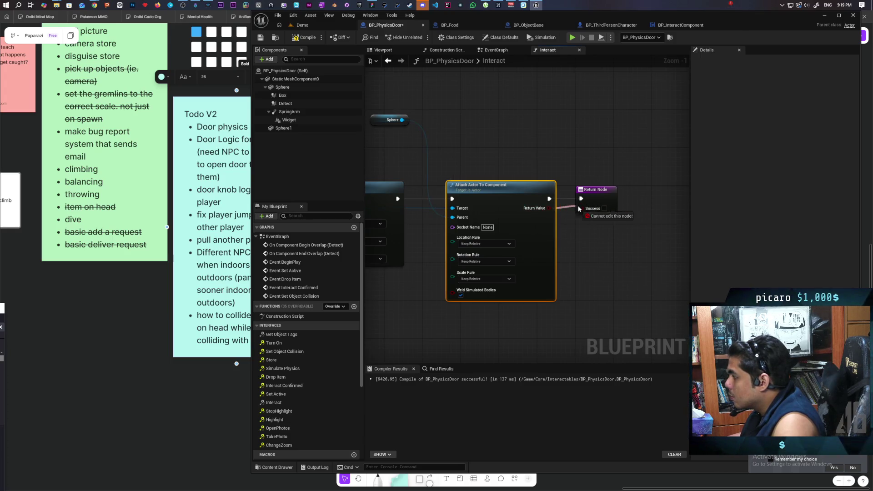
Step: Set the attach rules to Snap to Target location, Keep World rotation and Keep World scale
{"action": "left_click", "coordinate": [538, 226]}
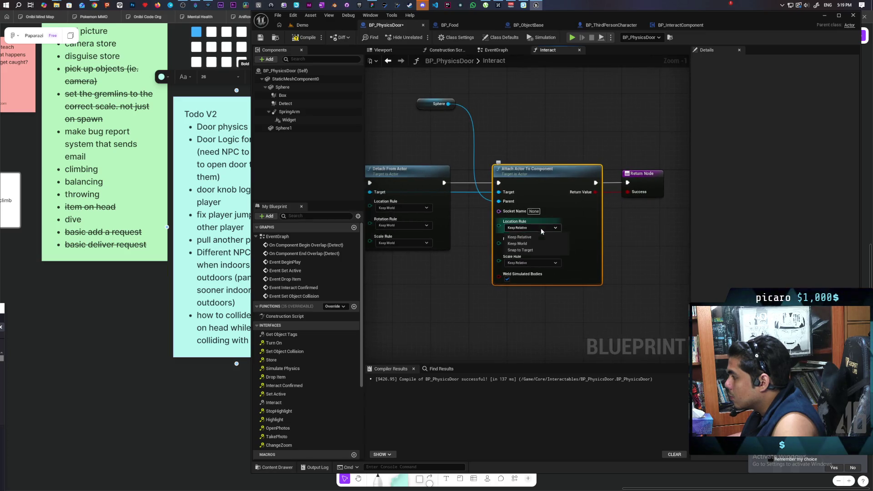
{"action": "left_click", "coordinate": [522, 249]}
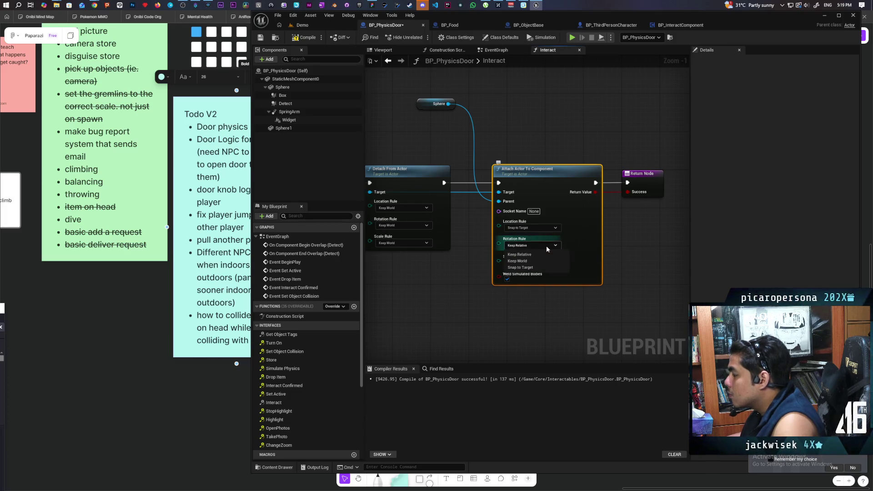
{"action": "left_click", "coordinate": [546, 246]}
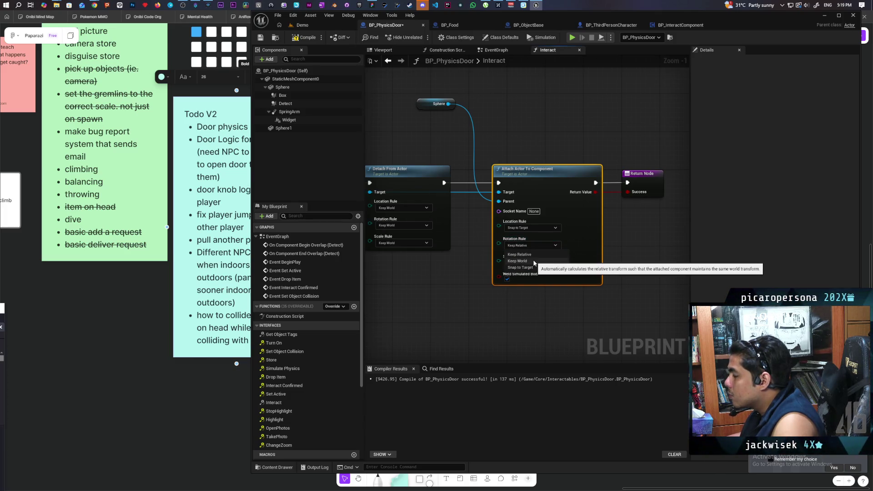
{"action": "left_click", "coordinate": [534, 262]}
{"action": "left_click", "coordinate": [541, 263]}
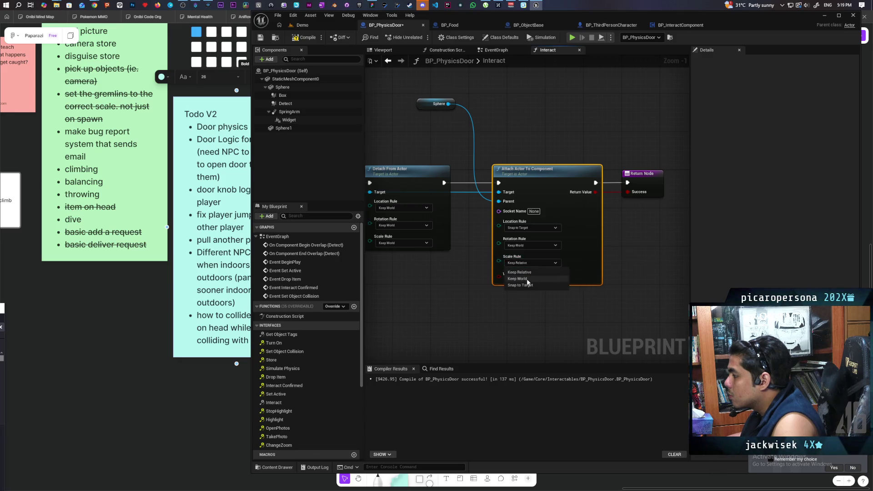
{"action": "left_click", "coordinate": [543, 279]}
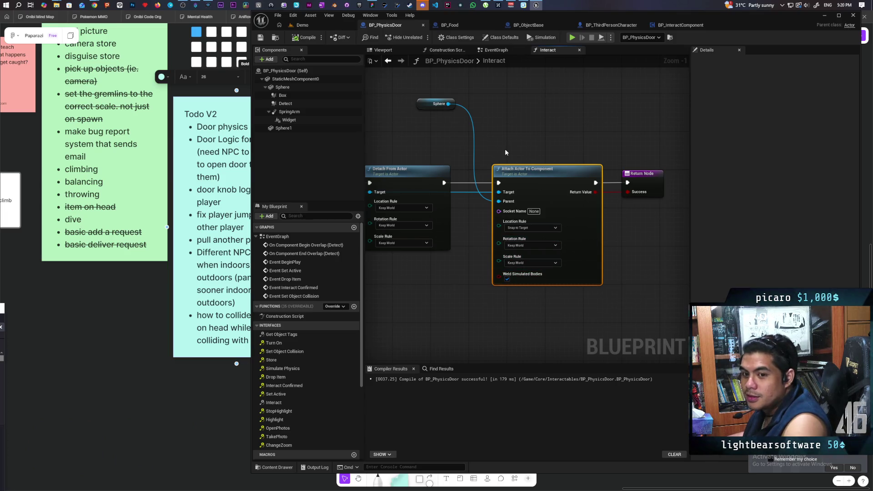
Step: Start a multiplayer play session from the Demo level and move Client 2's character beside the other
{"action": "left_click", "coordinate": [301, 25]}
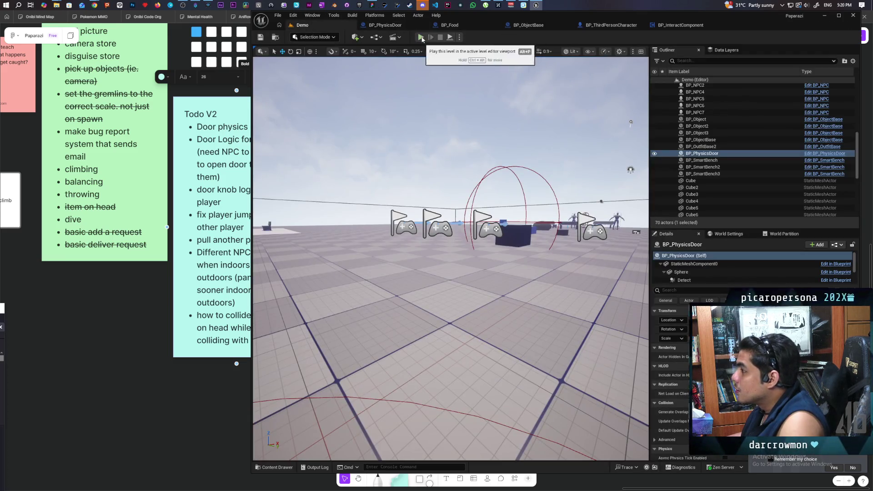
{"action": "left_click", "coordinate": [422, 37]}
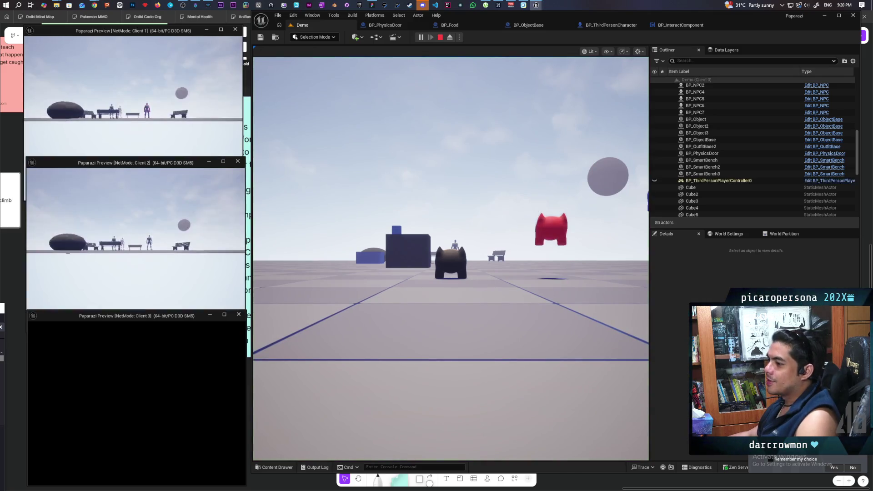
{"action": "left_click", "coordinate": [126, 235]}
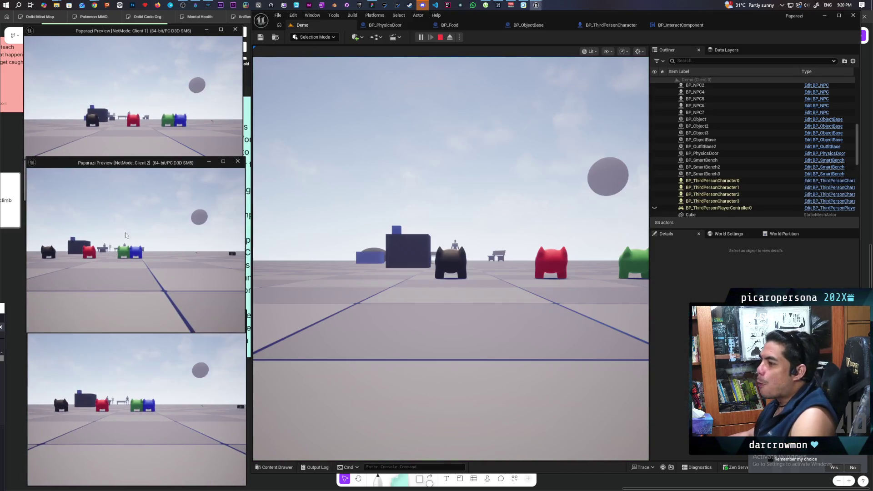
{"action": "key", "text": "w"}
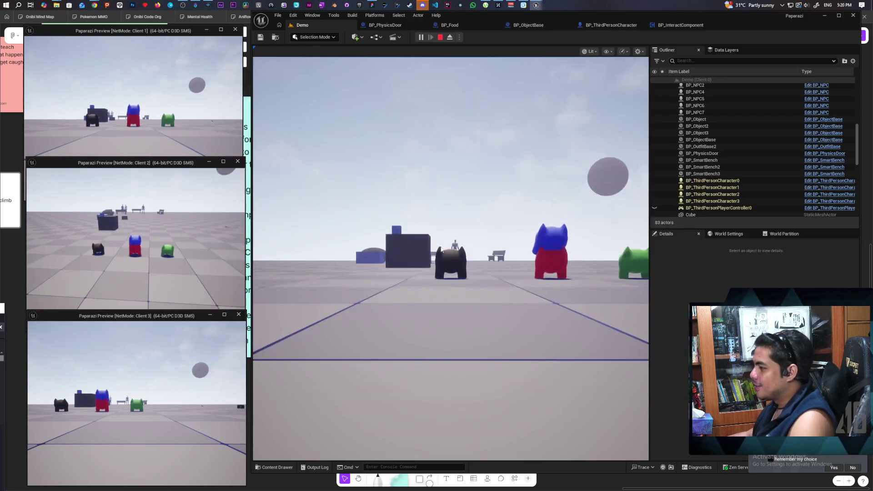
{"action": "left_click", "coordinate": [451, 258]}
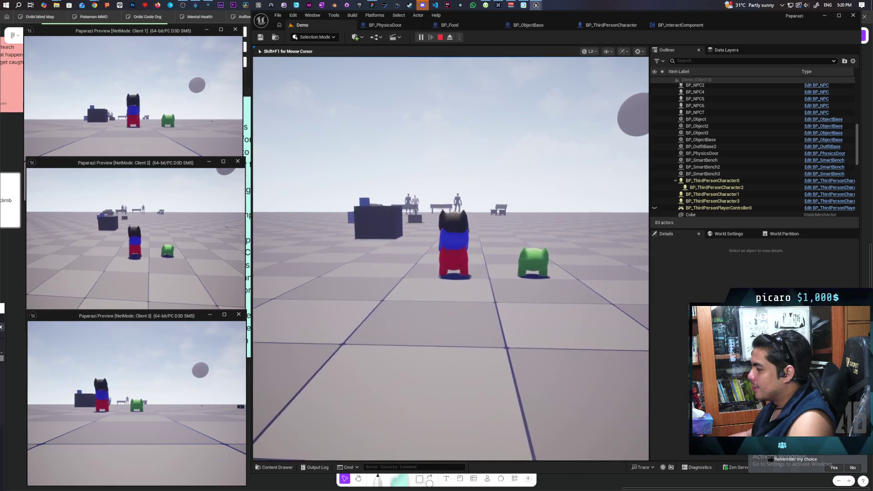
{"action": "key", "text": "super+Tab"}
{"action": "key", "text": "Escape"}
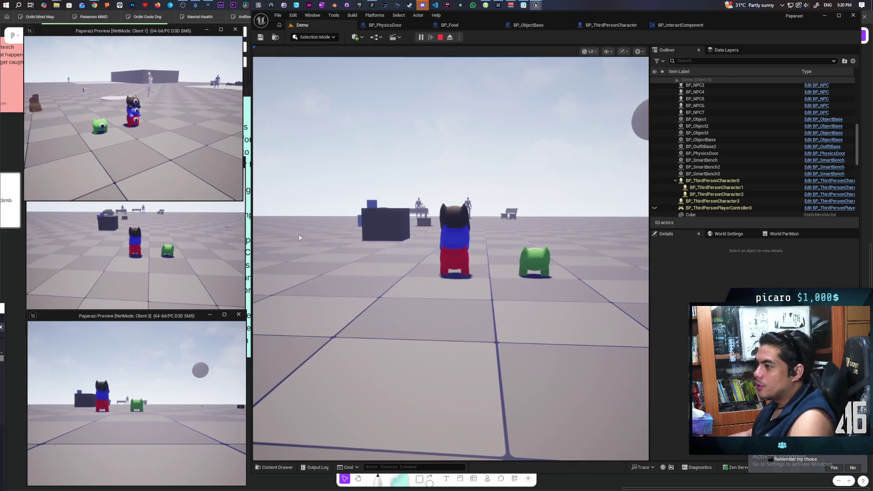
{"action": "left_click", "coordinate": [299, 237]}
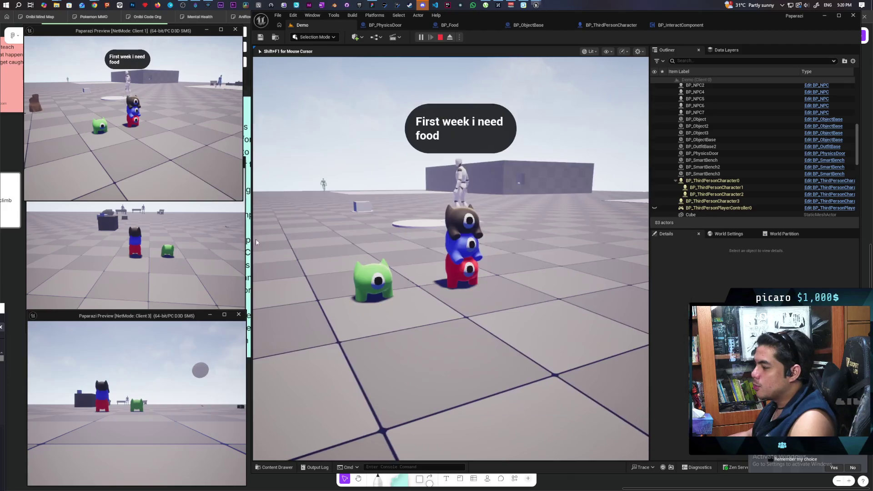
Step: Walk the character stack through the wall opening into the dark room up to the door
{"action": "key", "text": "w"}
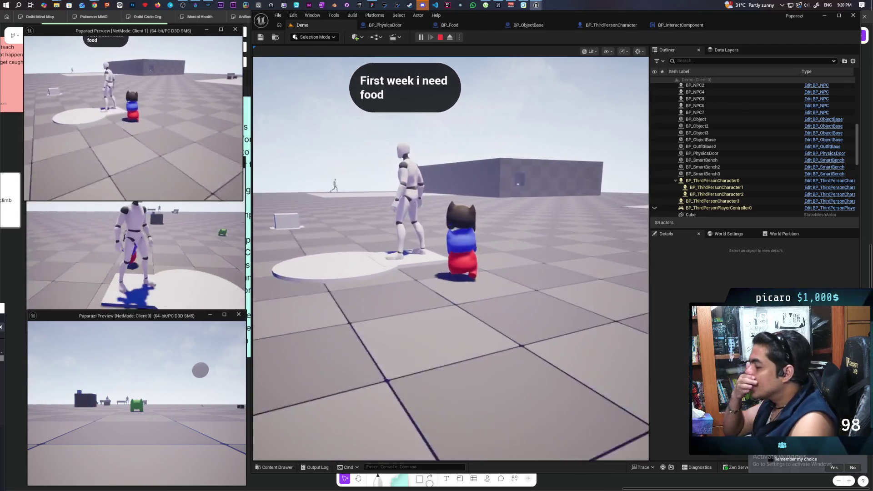
{"action": "key", "text": "w"}
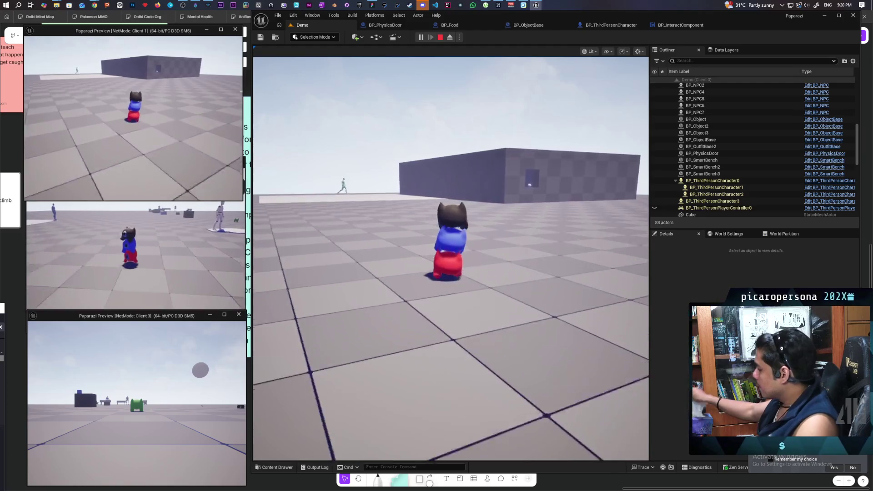
{"action": "key", "text": "w"}
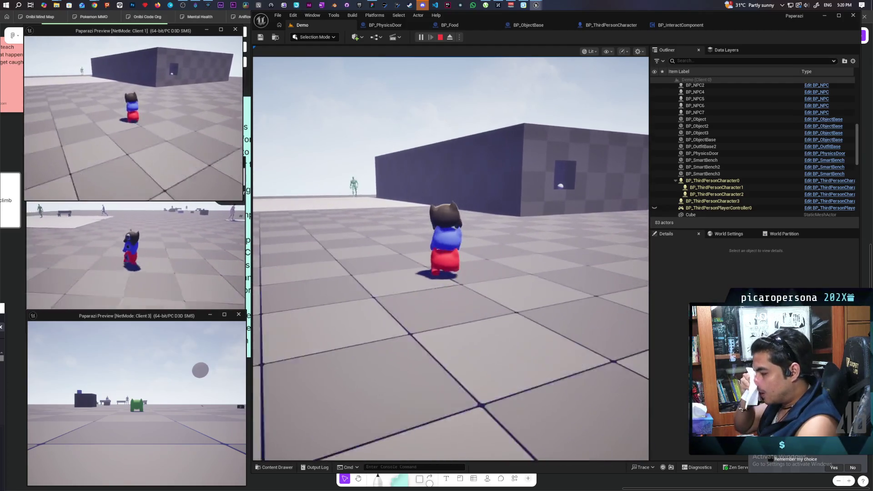
{"action": "key", "text": "w"}
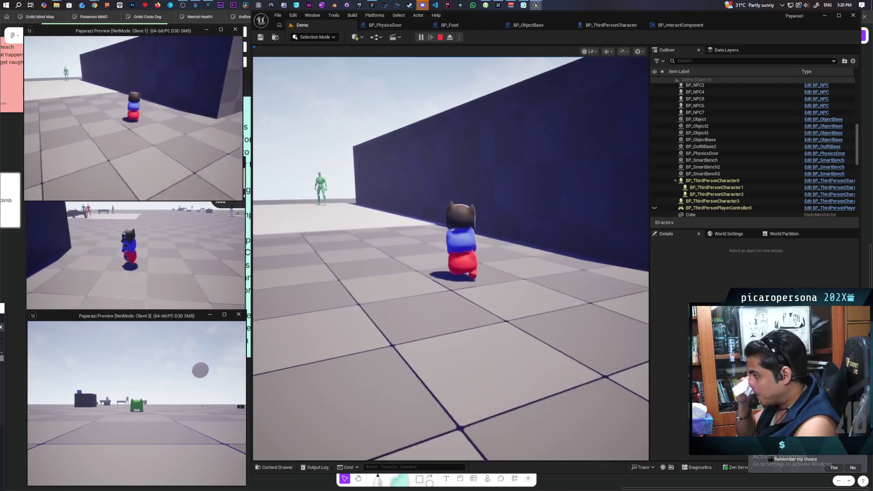
{"action": "key", "text": "w"}
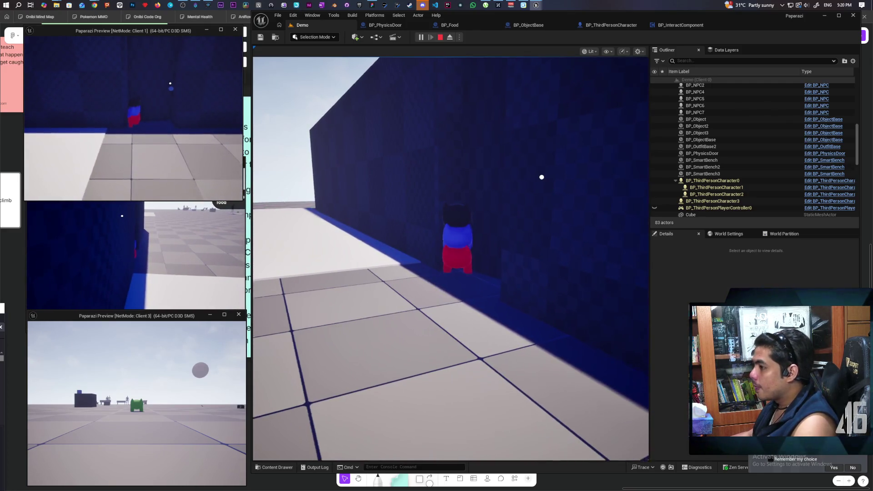
{"action": "key", "text": "d"}
{"action": "key", "text": "d"}
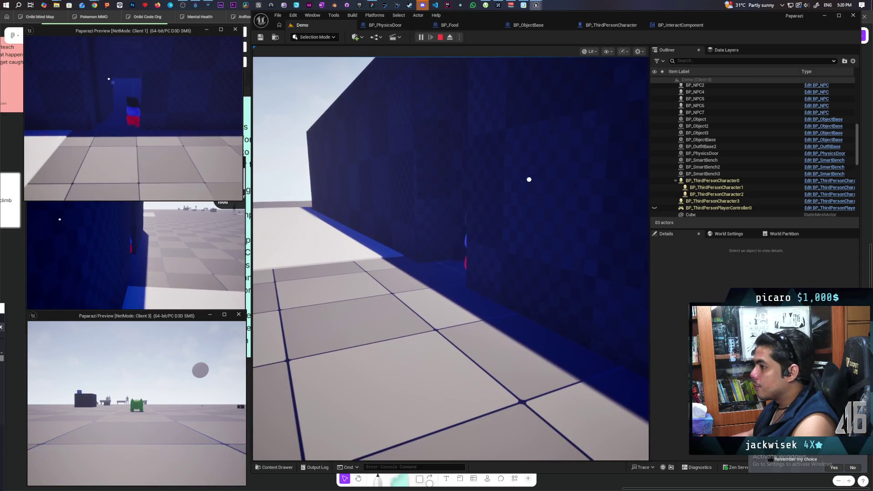
{"action": "key", "text": "w"}
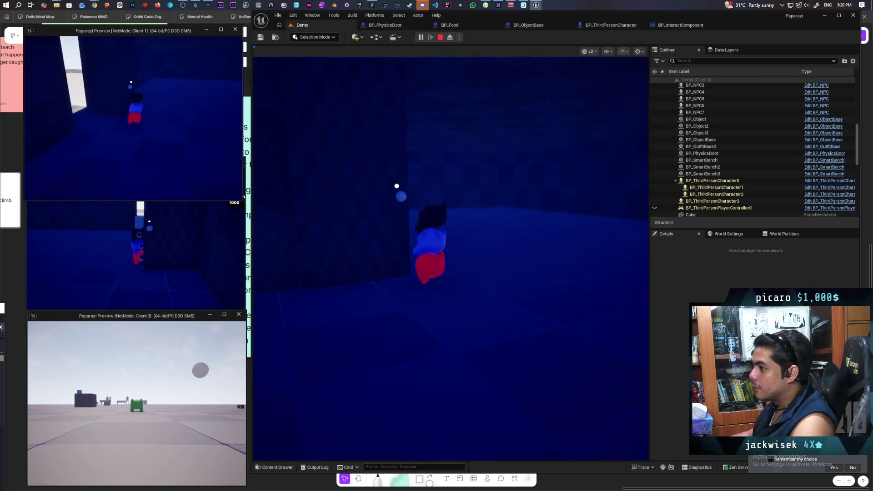
{"action": "key", "text": "w"}
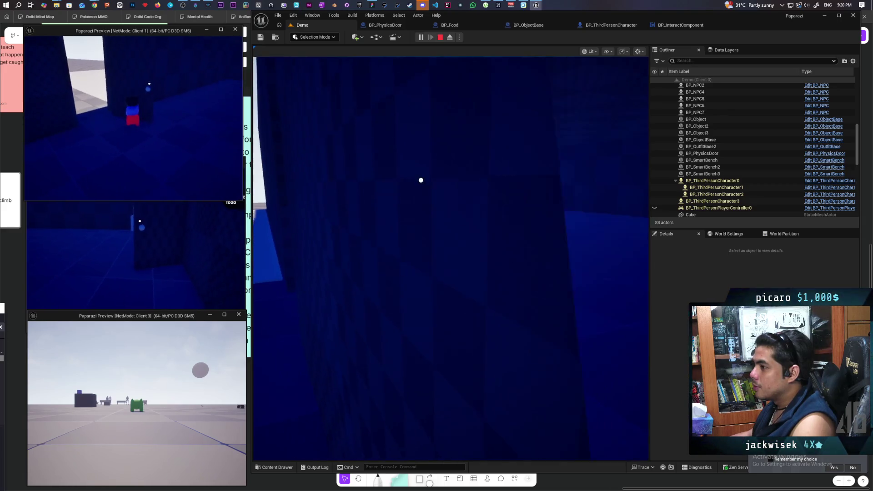
{"action": "key", "text": "w"}
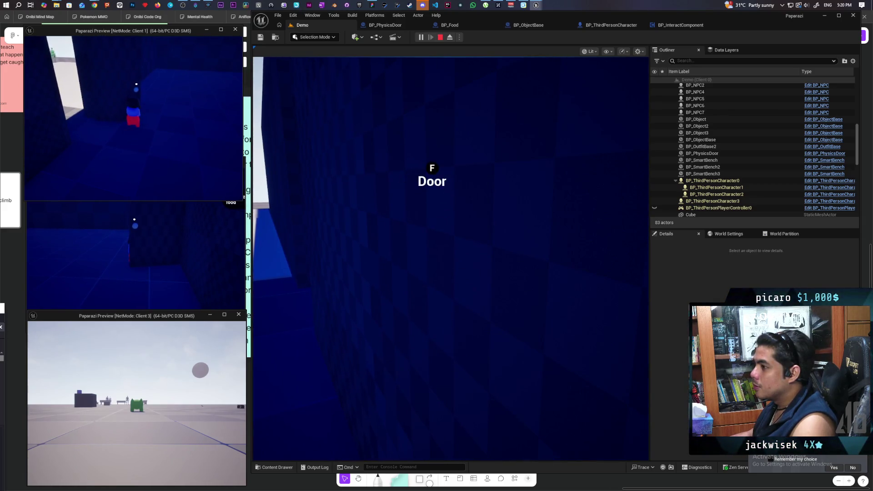
Step: Interact with the door using F, end the session, and switch to BP_ThirdPersonCharacter
{"action": "left_click", "coordinate": [291, 172]}
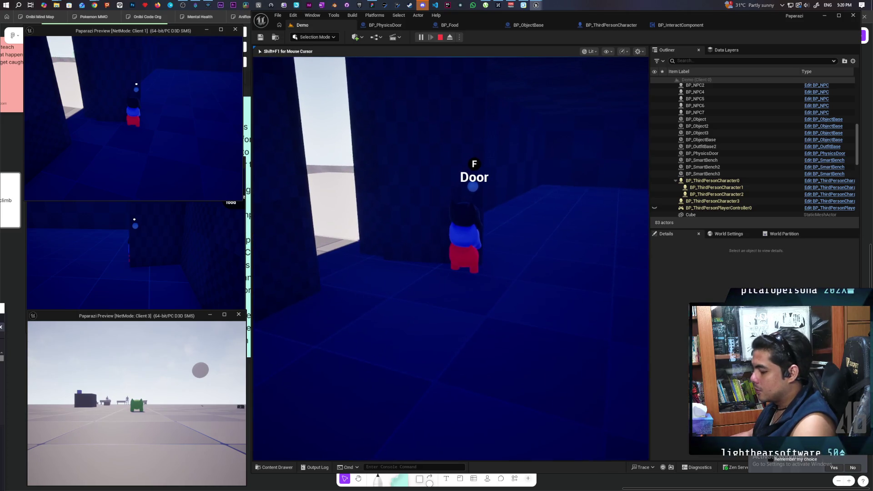
{"action": "key", "text": "f"}
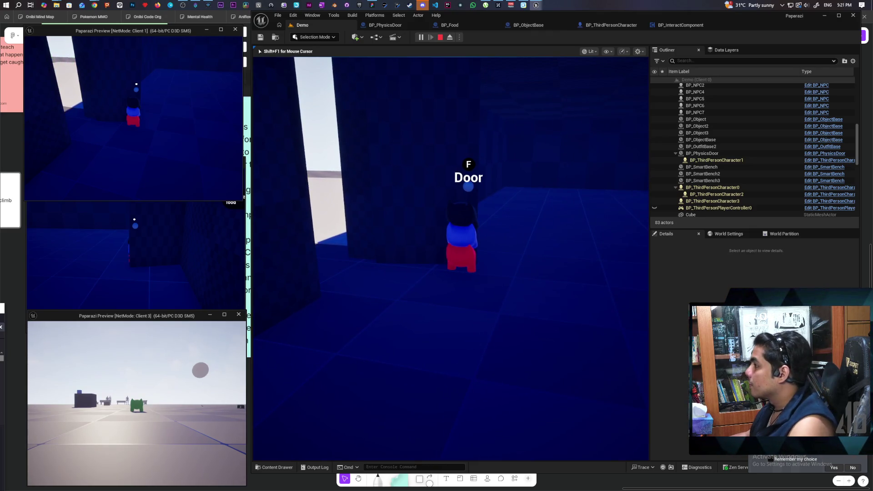
{"action": "key", "text": "Escape"}
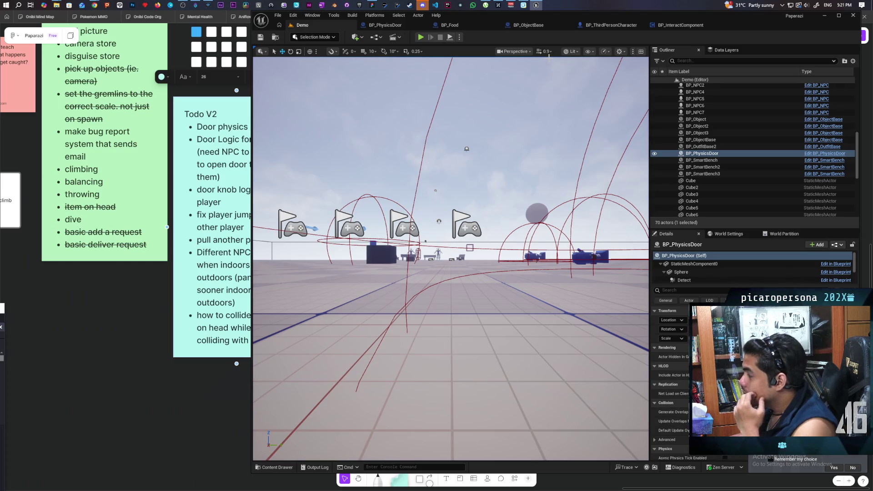
{"action": "left_click", "coordinate": [612, 25]}
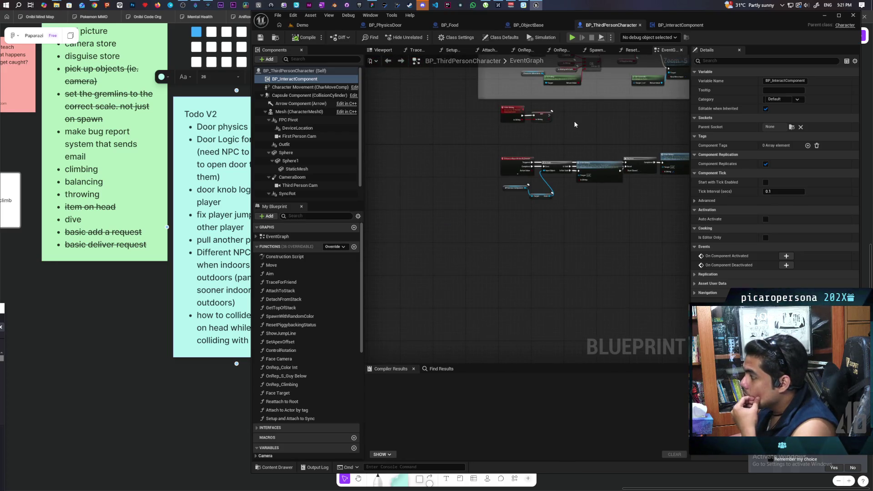
Step: Navigate the BP_ThirdPersonCharacter EventGraph past Camera Aiming and Init to the Interact input row
{"action": "scroll", "coordinate": [574, 121], "scroll_direction": "down", "scroll_amount": 7}
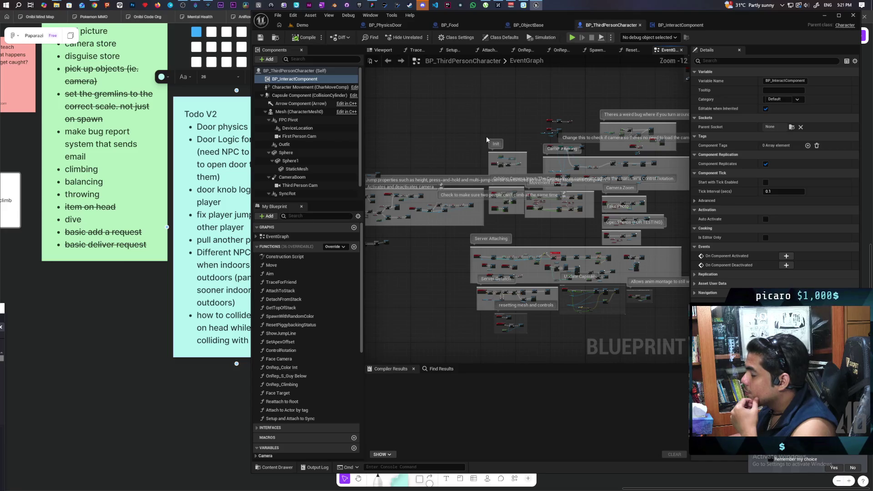
{"action": "mouse_move", "coordinate": [487, 135]}
{"action": "left_mouse_down"}
{"action": "mouse_move", "coordinate": [440, 253]}
{"action": "mouse_move", "coordinate": [533, 256]}
{"action": "mouse_move", "coordinate": [560, 284]}
{"action": "mouse_move", "coordinate": [625, 236]}
{"action": "mouse_move", "coordinate": [510, 233]}
{"action": "mouse_move", "coordinate": [604, 226]}
{"action": "mouse_move", "coordinate": [504, 222]}
{"action": "left_mouse_up"}
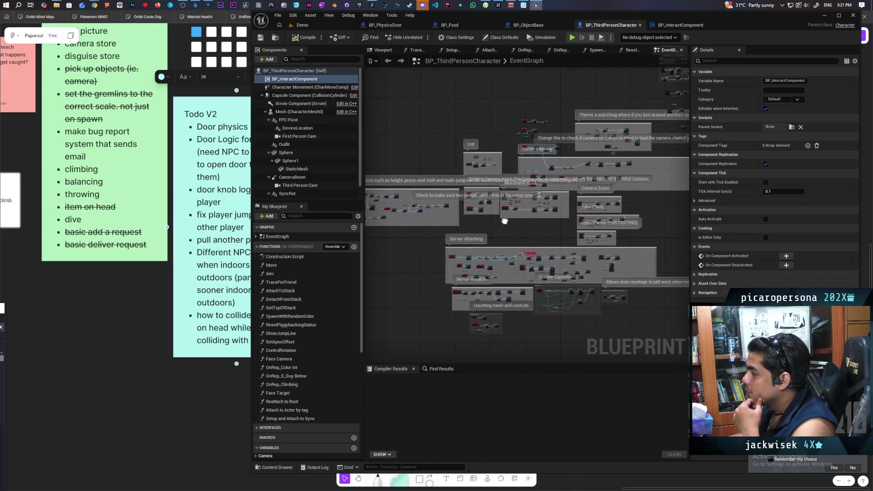
{"action": "scroll", "coordinate": [500, 187], "scroll_direction": "up", "scroll_amount": 8}
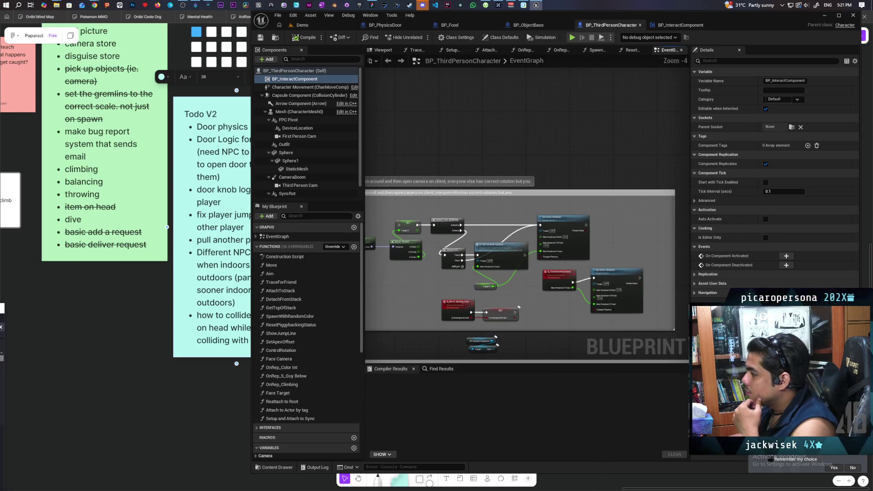
{"action": "scroll", "coordinate": [500, 200], "scroll_direction": "down", "scroll_amount": 1}
{"action": "left_click_drag", "start_coordinate": [476, 201], "coordinate": [438, 214]}
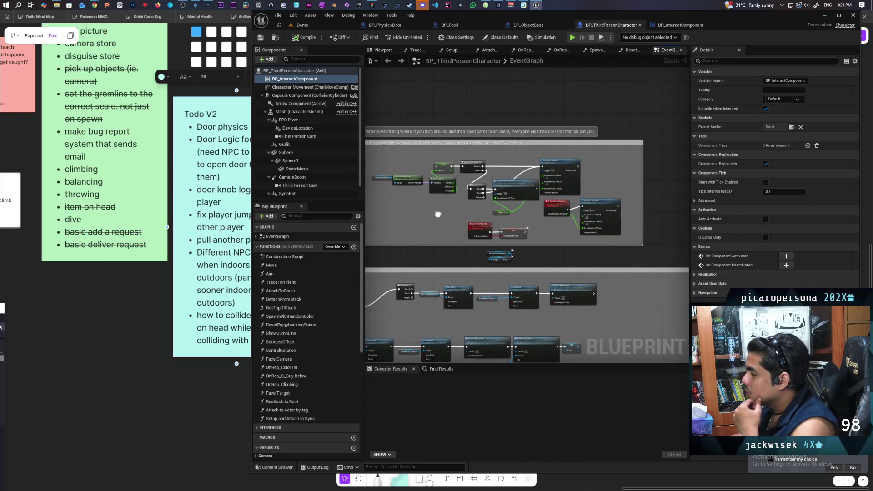
{"action": "scroll", "coordinate": [481, 222], "scroll_direction": "down", "scroll_amount": 2}
{"action": "scroll", "coordinate": [486, 178], "scroll_direction": "up", "scroll_amount": 4}
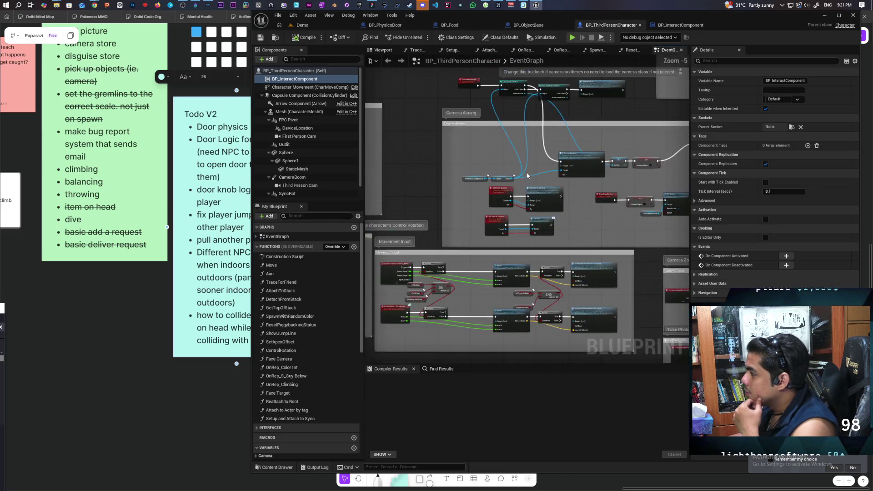
{"action": "scroll", "coordinate": [526, 172], "scroll_direction": "down", "scroll_amount": 4}
{"action": "scroll", "coordinate": [459, 175], "scroll_direction": "up", "scroll_amount": 2}
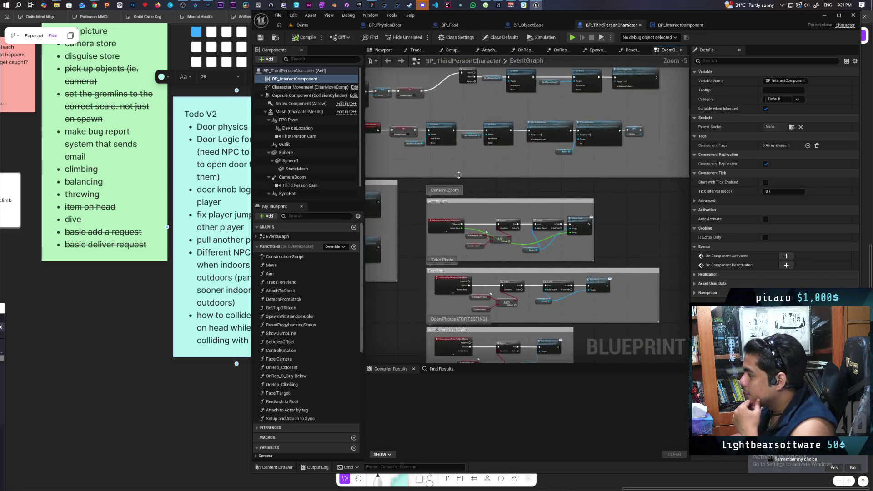
{"action": "scroll", "coordinate": [470, 192], "scroll_direction": "down", "scroll_amount": 2}
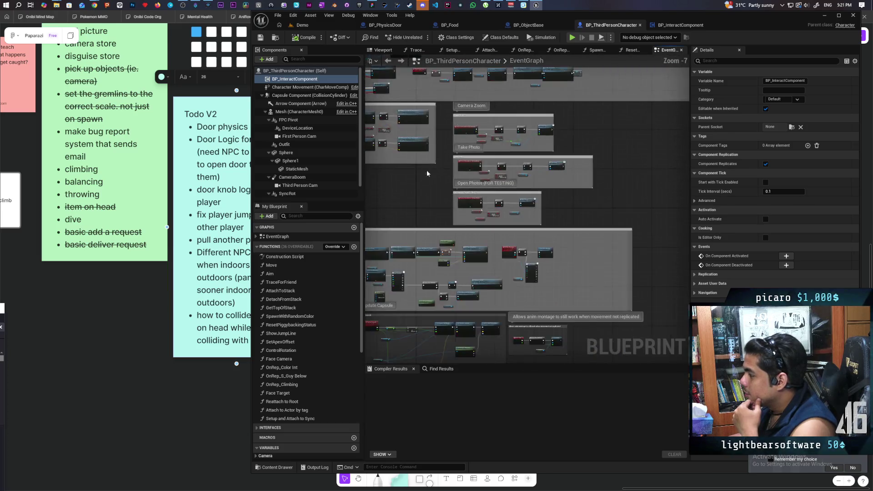
{"action": "left_click_drag", "start_coordinate": [480, 143], "coordinate": [490, 204]}
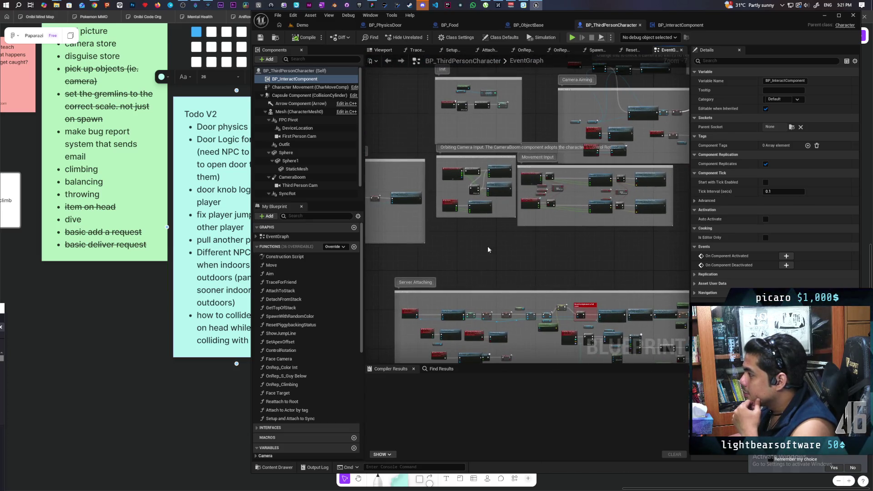
{"action": "scroll", "coordinate": [460, 172], "scroll_direction": "up", "scroll_amount": 1}
{"action": "scroll", "coordinate": [539, 212], "scroll_direction": "down", "scroll_amount": 1}
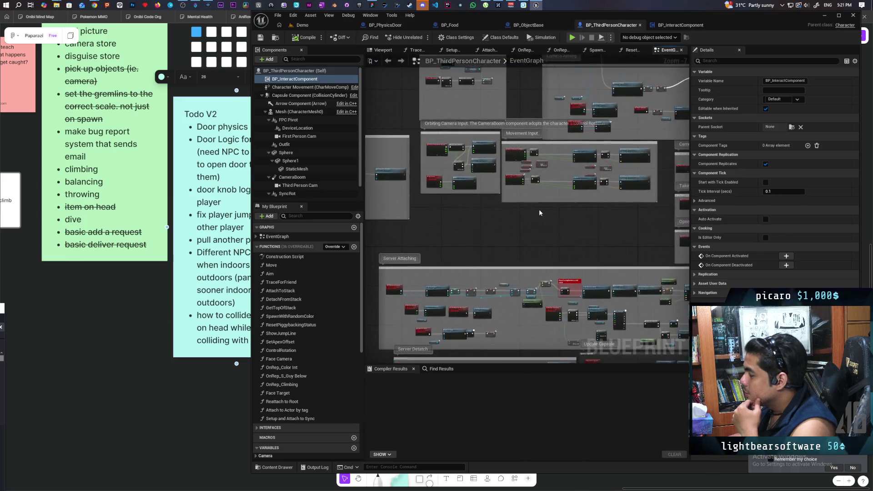
{"action": "scroll", "coordinate": [539, 213], "scroll_direction": "up", "scroll_amount": 5}
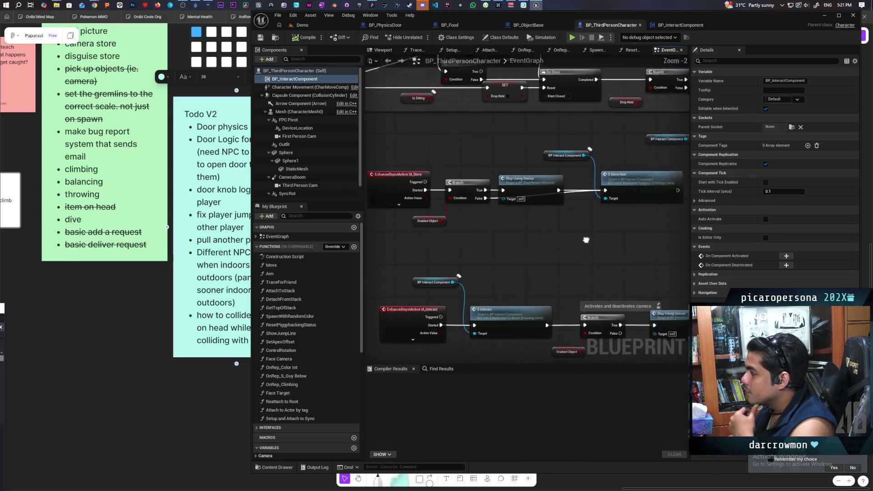
{"action": "scroll", "coordinate": [586, 239], "scroll_direction": "down", "scroll_amount": 1}
{"action": "left_click_drag", "start_coordinate": [560, 269], "coordinate": [584, 151]}
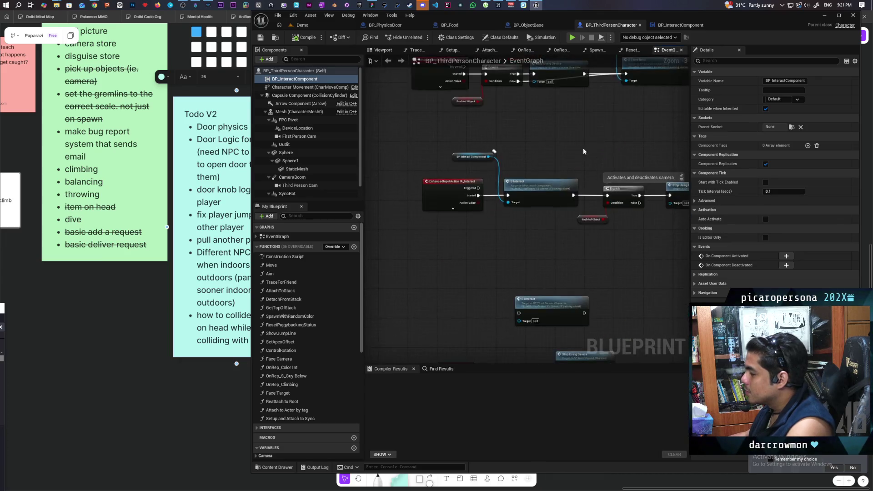
{"action": "scroll", "coordinate": [583, 152], "scroll_direction": "down", "scroll_amount": 2}
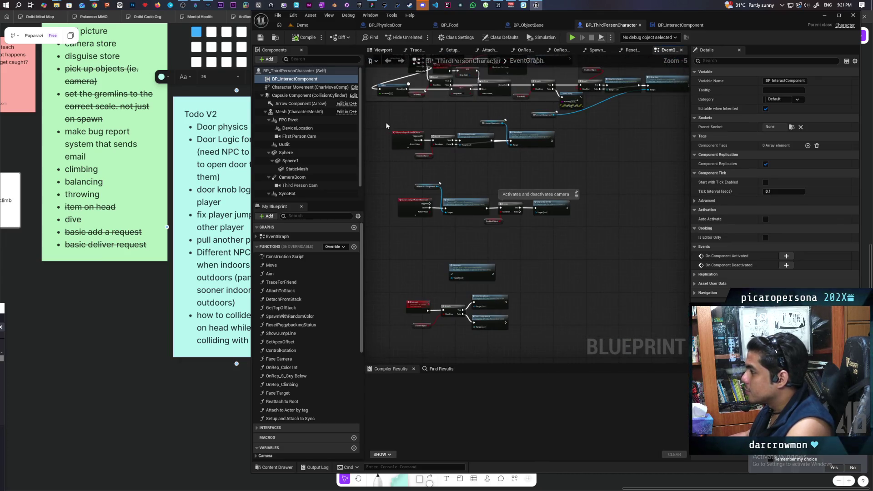
Step: Nudge the Store and Interact input groups down, then box-select the interact nodes and comment them
{"action": "left_click_drag", "start_coordinate": [386, 126], "coordinate": [597, 238]}
{"action": "mouse_move", "coordinate": [531, 143]}
{"action": "left_mouse_down"}
{"action": "mouse_move", "coordinate": [536, 165]}
{"action": "mouse_move", "coordinate": [524, 163]}
{"action": "mouse_move", "coordinate": [537, 165]}
{"action": "left_mouse_up"}
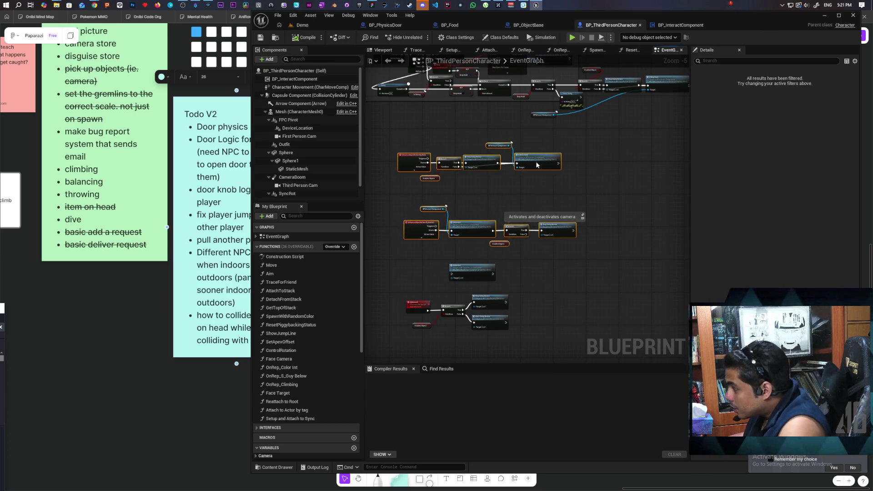
{"action": "scroll", "coordinate": [546, 297], "scroll_direction": "up", "scroll_amount": 1}
{"action": "scroll", "coordinate": [563, 246], "scroll_direction": "down", "scroll_amount": 3}
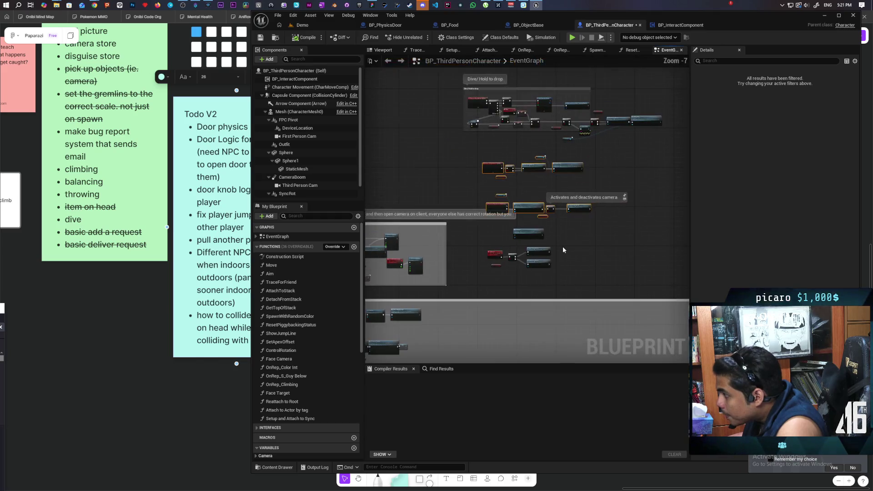
{"action": "mouse_move", "coordinate": [479, 156]}
{"action": "left_mouse_down"}
{"action": "mouse_move", "coordinate": [561, 240]}
{"action": "mouse_move", "coordinate": [634, 276]}
{"action": "left_mouse_up"}
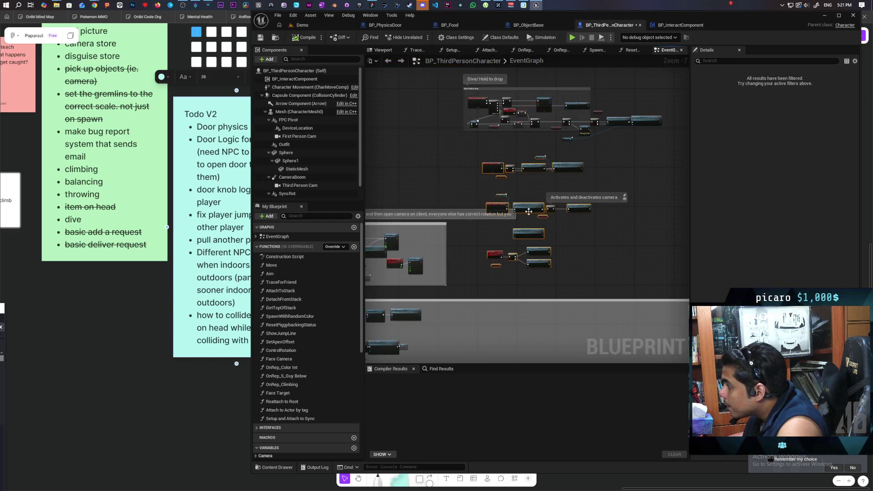
{"action": "scroll", "coordinate": [507, 210], "scroll_direction": "up", "scroll_amount": 3}
{"action": "scroll", "coordinate": [483, 242], "scroll_direction": "down", "scroll_amount": 2}
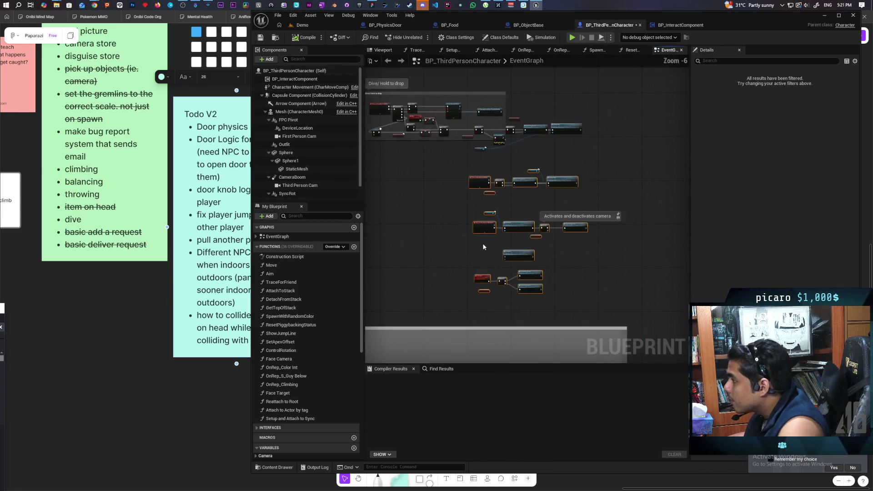
{"action": "key", "text": "c"}
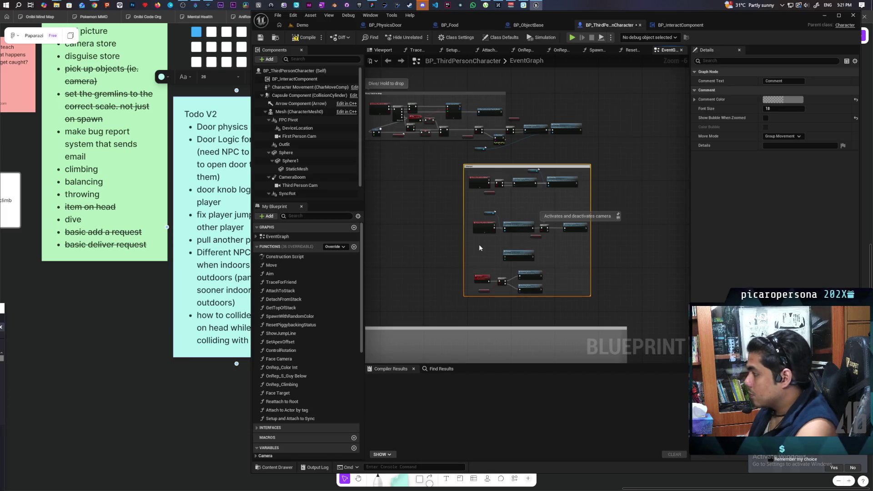
Step: Enable Show Bubble When Zoomed and Color Bubble on the Interact comment
{"action": "left_click", "coordinate": [765, 117]}
{"action": "left_click", "coordinate": [766, 127]}
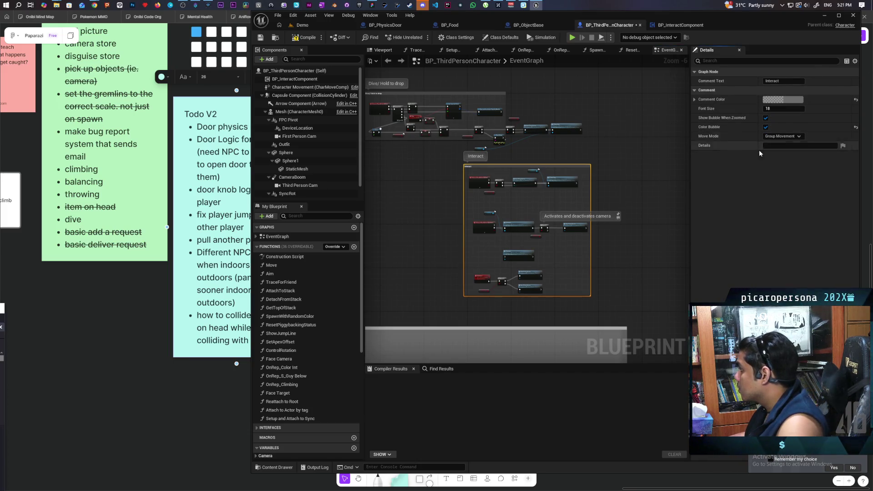
{"action": "scroll", "coordinate": [548, 166], "scroll_direction": "down", "scroll_amount": 1}
{"action": "scroll", "coordinate": [448, 190], "scroll_direction": "up", "scroll_amount": 3}
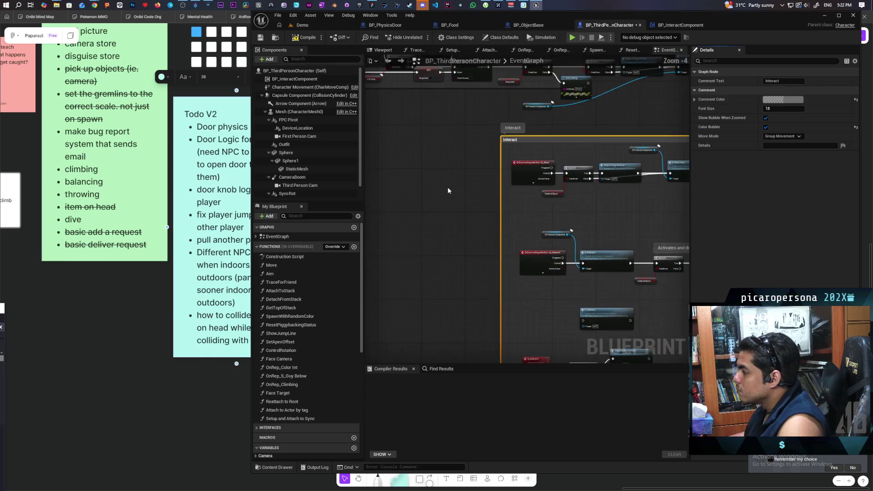
{"action": "left_click_drag", "start_coordinate": [518, 200], "coordinate": [494, 217]}
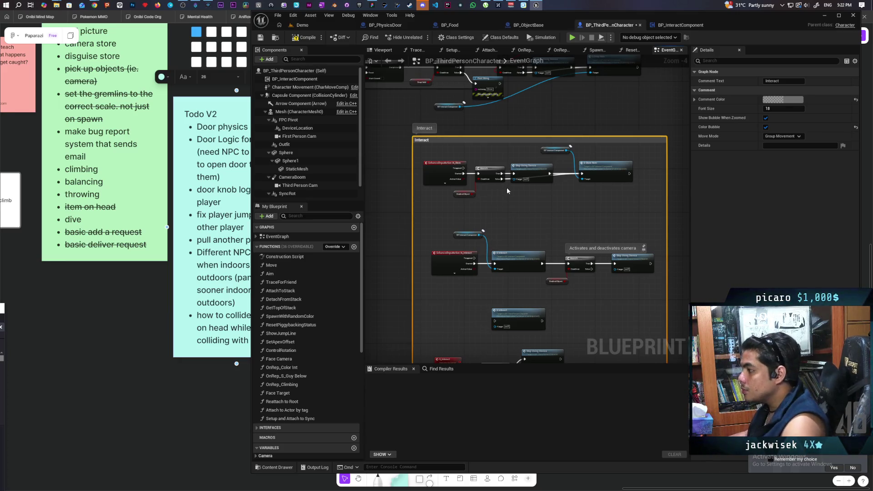
{"action": "scroll", "coordinate": [481, 184], "scroll_direction": "up", "scroll_amount": 1}
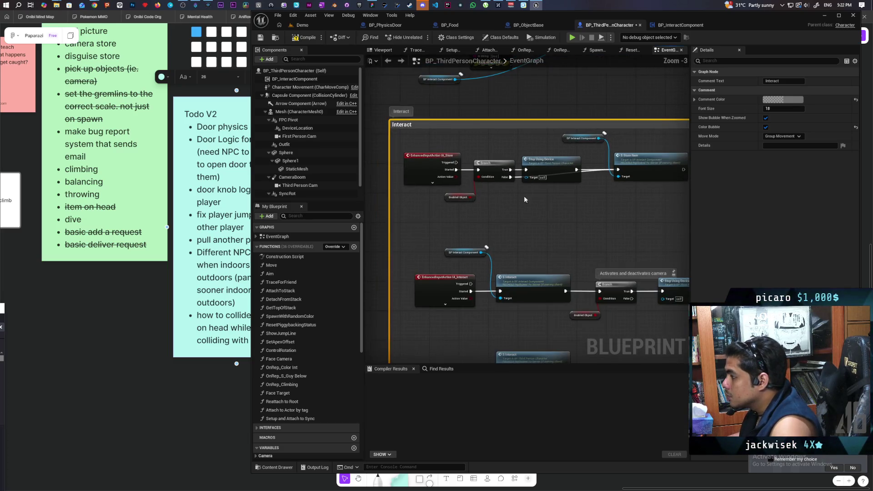
Step: Compile BP_ThirdPersonCharacter, then edit the 100ms delay step in Streamer.bot
{"action": "left_click", "coordinate": [303, 39]}
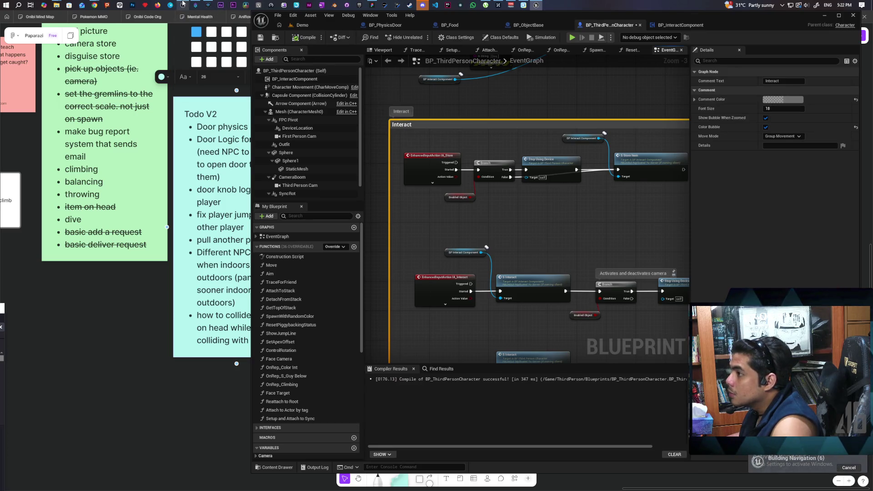
{"action": "left_click", "coordinate": [195, 5]}
{"action": "double_click", "coordinate": [359, 323]}
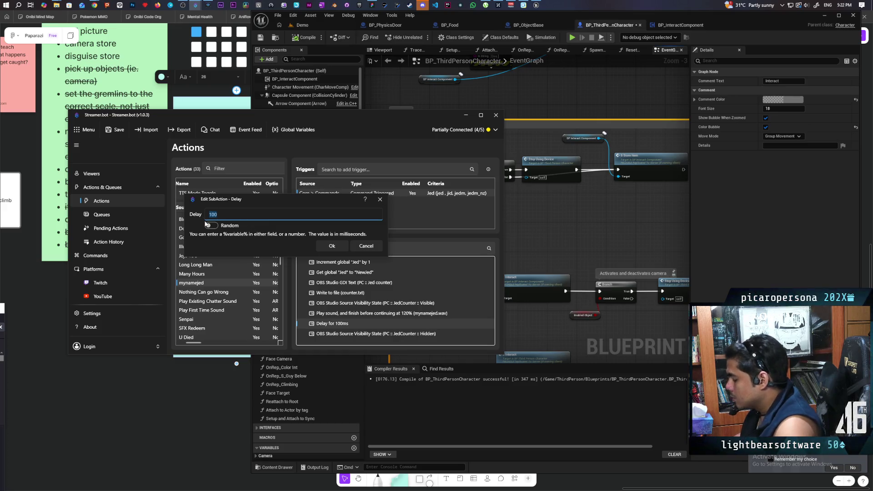
{"action": "type", "text": "300"}
Step: Confirm the 300ms delay in Streamer.bot and return to Unreal's character event graph
{"action": "left_click", "coordinate": [332, 246]}
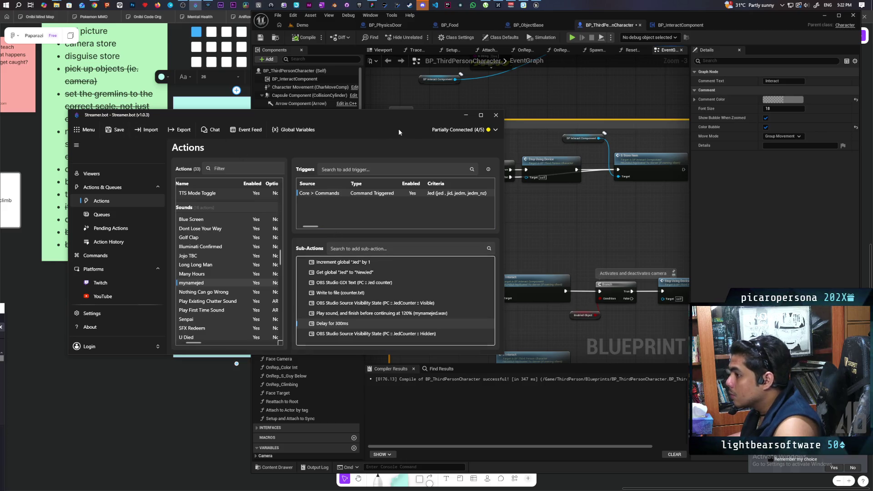
{"action": "left_click", "coordinate": [465, 115]}
{"action": "mouse_move", "coordinate": [570, 199]}
{"action": "left_mouse_down"}
{"action": "mouse_move", "coordinate": [516, 194]}
{"action": "mouse_move", "coordinate": [516, 205]}
{"action": "mouse_move", "coordinate": [556, 132]}
{"action": "left_mouse_up"}
{"action": "scroll", "coordinate": [540, 208], "scroll_direction": "up", "scroll_amount": 1}
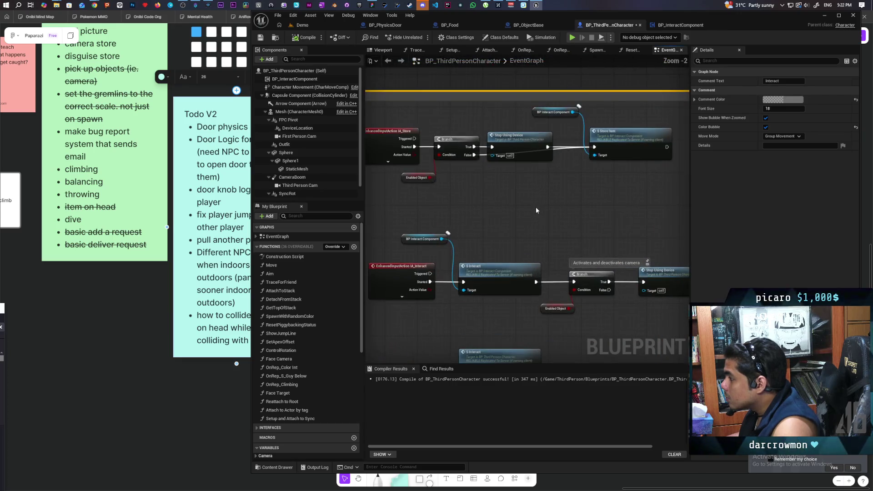
{"action": "scroll", "coordinate": [535, 207], "scroll_direction": "down", "scroll_amount": 1}
{"action": "left_click_drag", "start_coordinate": [535, 206], "coordinate": [513, 111]}
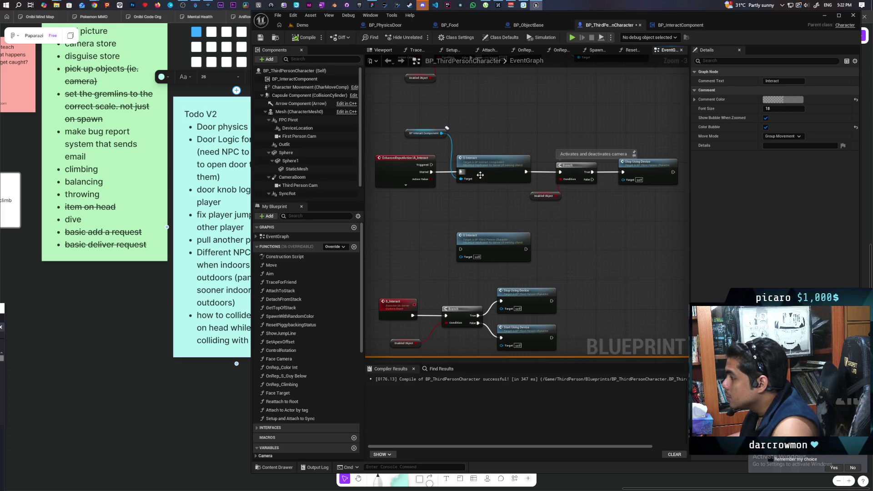
{"action": "mouse_move", "coordinate": [505, 178]}
{"action": "left_mouse_down"}
{"action": "mouse_move", "coordinate": [509, 166]}
{"action": "mouse_move", "coordinate": [489, 203]}
{"action": "left_mouse_up"}
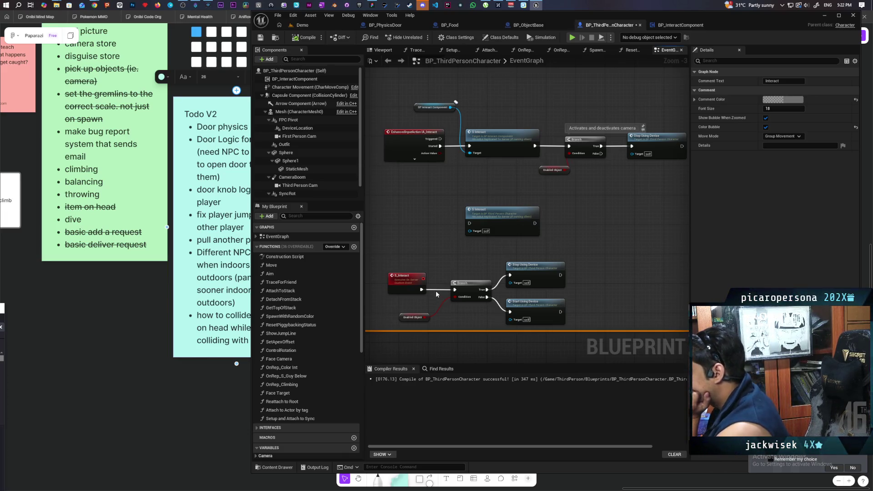
{"action": "left_click_drag", "start_coordinate": [502, 166], "coordinate": [480, 178]}
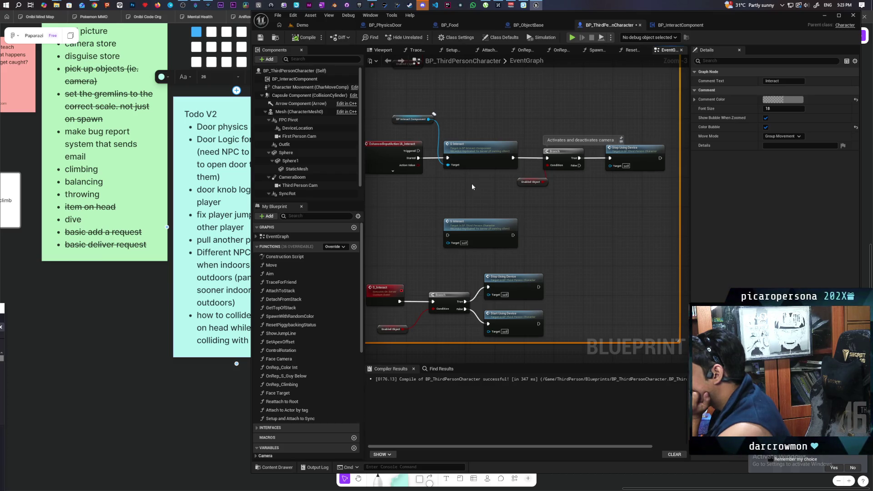
{"action": "left_click_drag", "start_coordinate": [471, 184], "coordinate": [490, 190]}
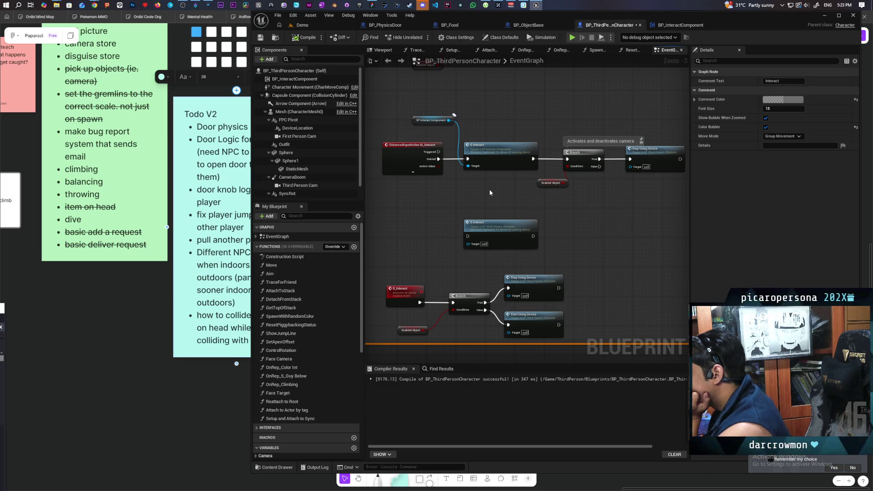
{"action": "double_click", "coordinate": [500, 157]}
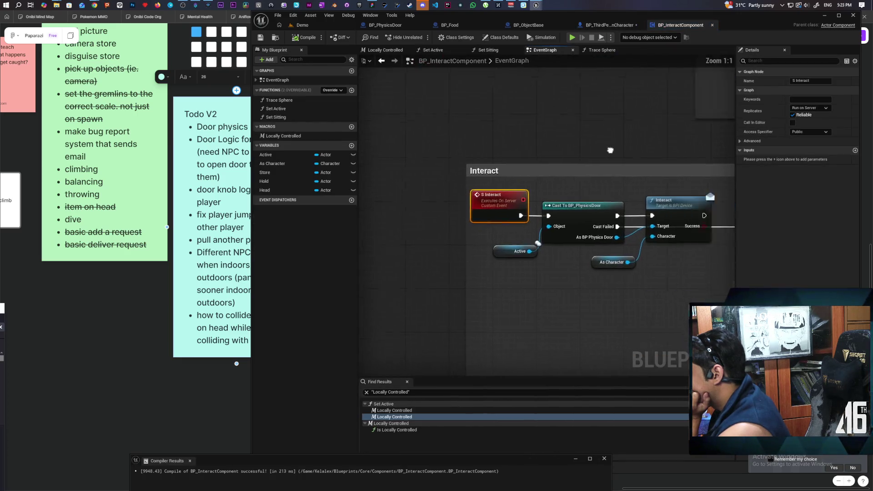
Step: Review the S Interact event in BP_InteractComponent and BP_ObjectBase, then return to BP_PhysicsDoor's Interact graph
{"action": "scroll", "coordinate": [610, 150], "scroll_direction": "down", "scroll_amount": 2}
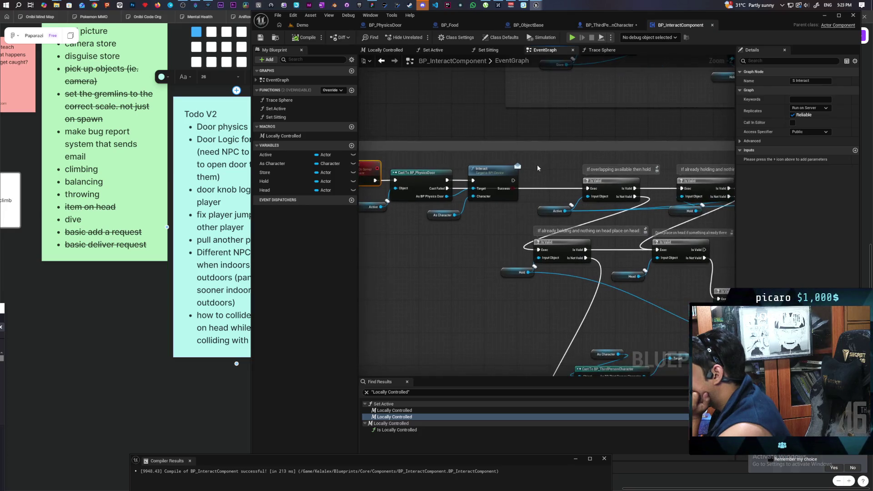
{"action": "scroll", "coordinate": [553, 170], "scroll_direction": "up", "scroll_amount": 1}
{"action": "left_click_drag", "start_coordinate": [553, 169], "coordinate": [594, 170]}
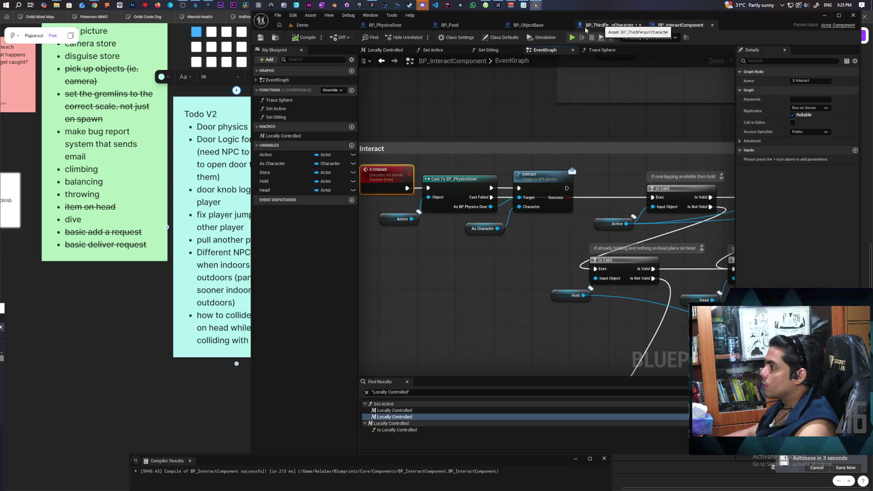
{"action": "left_click", "coordinate": [531, 30]}
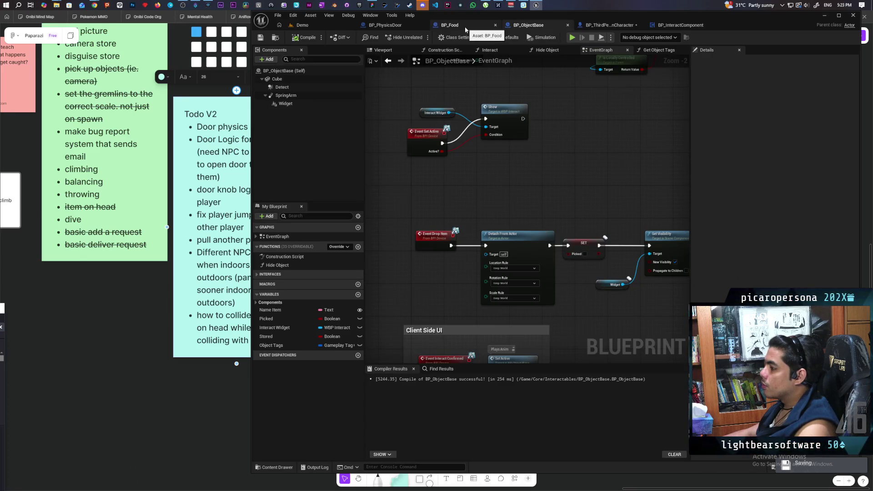
{"action": "left_click", "coordinate": [680, 25]}
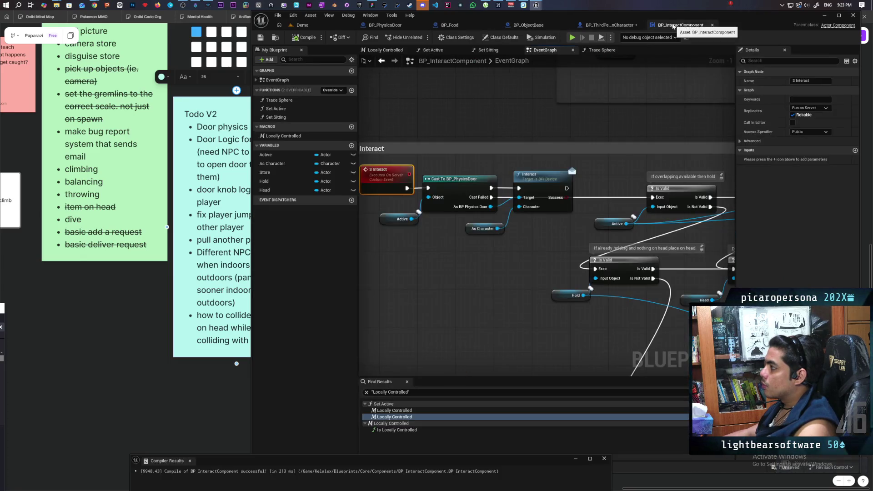
{"action": "left_click", "coordinate": [385, 25]}
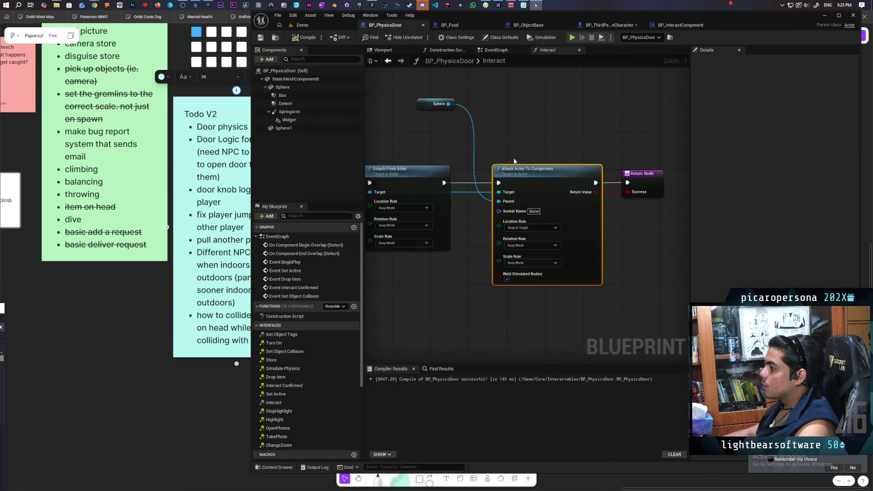
Step: Search the Character pin's actions for 'deta' and 'stack' without adding a node, then switch to BP_ThirdPersonCharacter
{"action": "left_click_drag", "start_coordinate": [473, 195], "coordinate": [441, 304]}
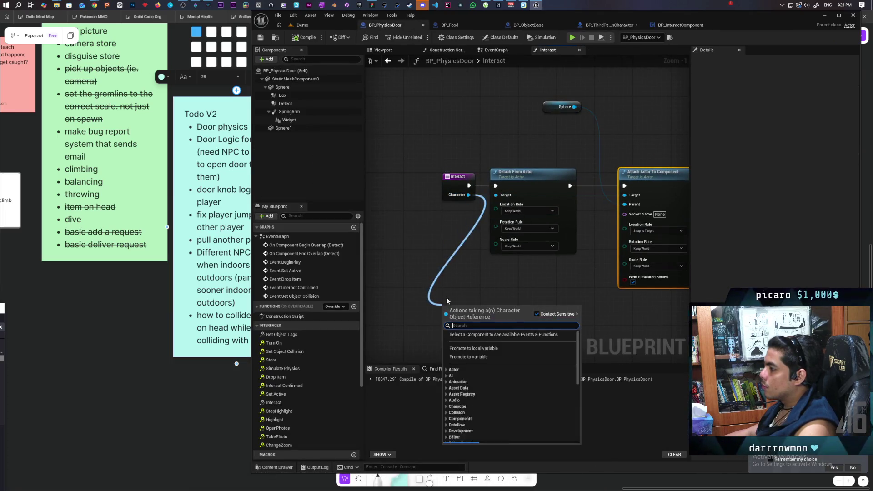
{"action": "type", "text": "deta"}
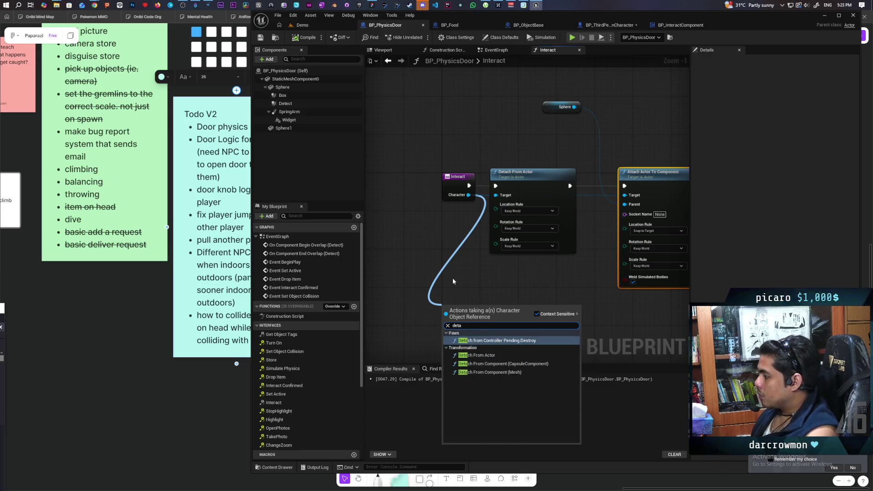
{"action": "key", "text": "BackSpace"}
{"action": "key", "text": "BackSpace"}
{"action": "key", "text": "BackSpace"}
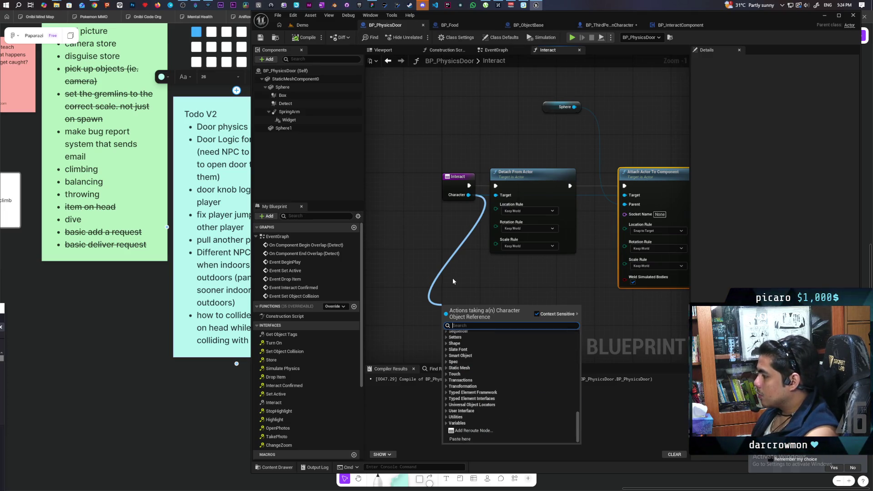
{"action": "type", "text": "stack"}
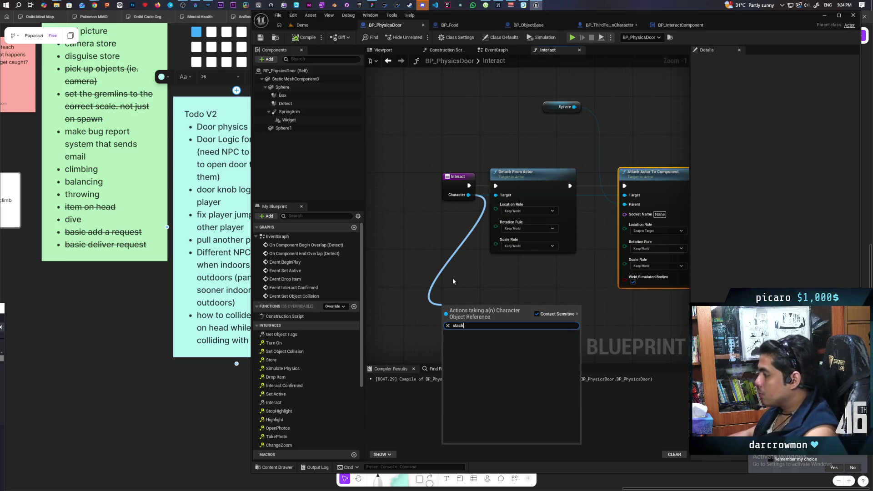
{"action": "left_click", "coordinate": [452, 277]}
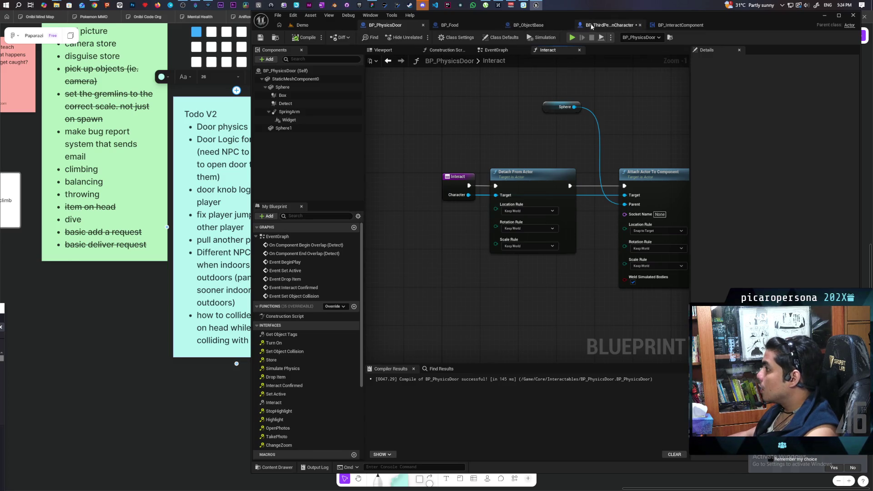
{"action": "left_click", "coordinate": [607, 25]}
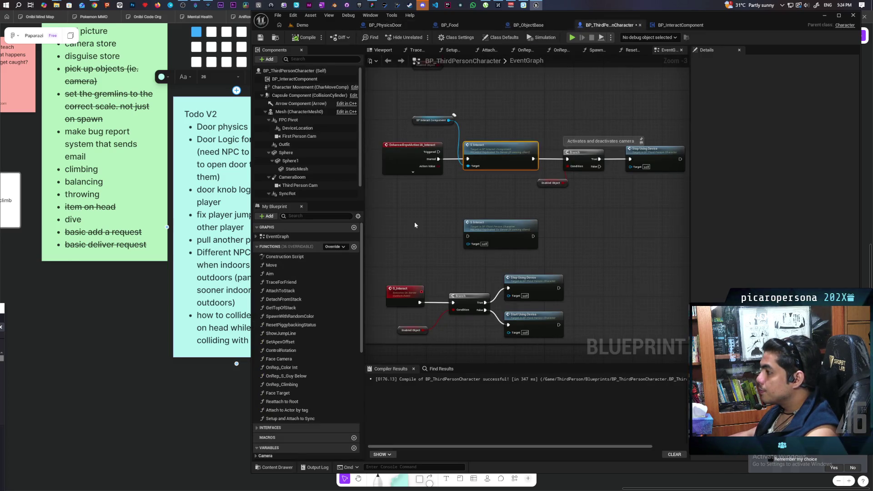
Step: Review the character's Server Detatch event, then pull a wire off the Character pin in BP_PhysicsDoor's Interact
{"action": "scroll", "coordinate": [447, 211], "scroll_direction": "down", "scroll_amount": 5}
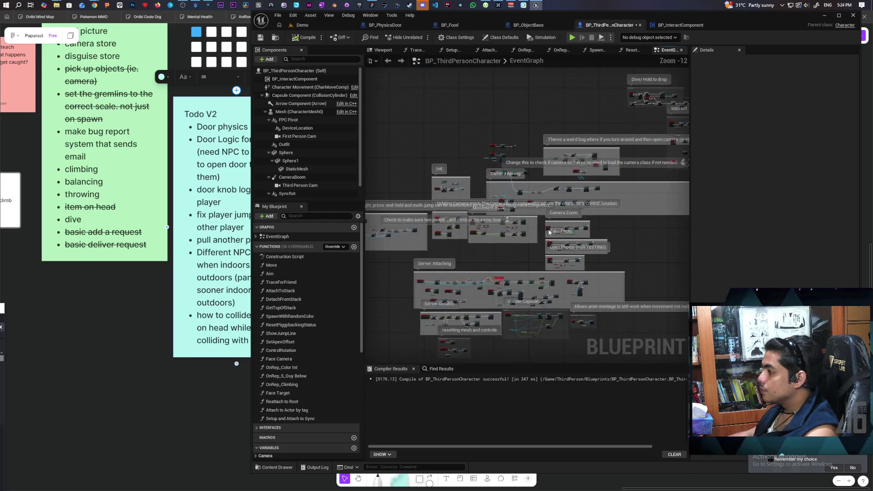
{"action": "scroll", "coordinate": [544, 198], "scroll_direction": "up", "scroll_amount": 6}
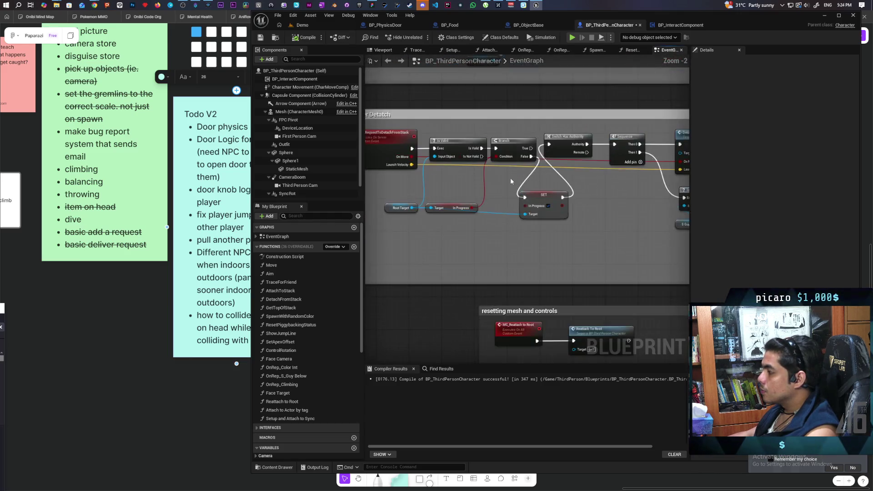
{"action": "left_click_drag", "start_coordinate": [550, 199], "coordinate": [540, 203]}
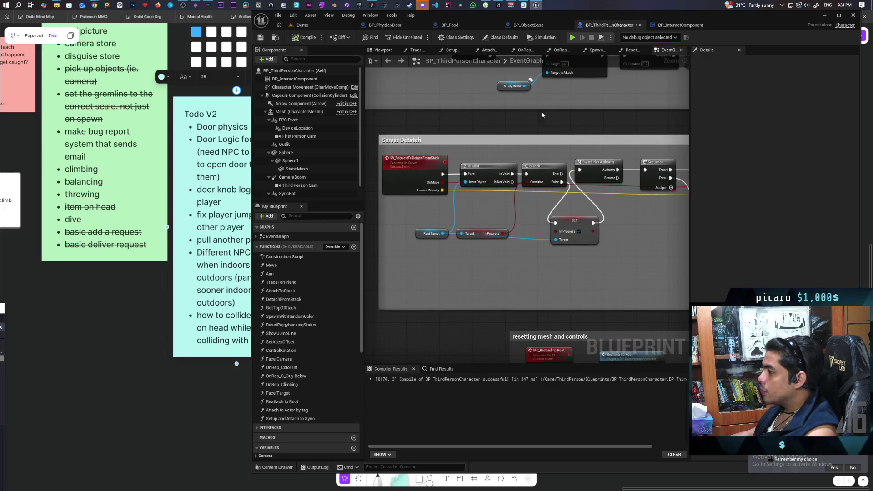
{"action": "left_click", "coordinate": [681, 25]}
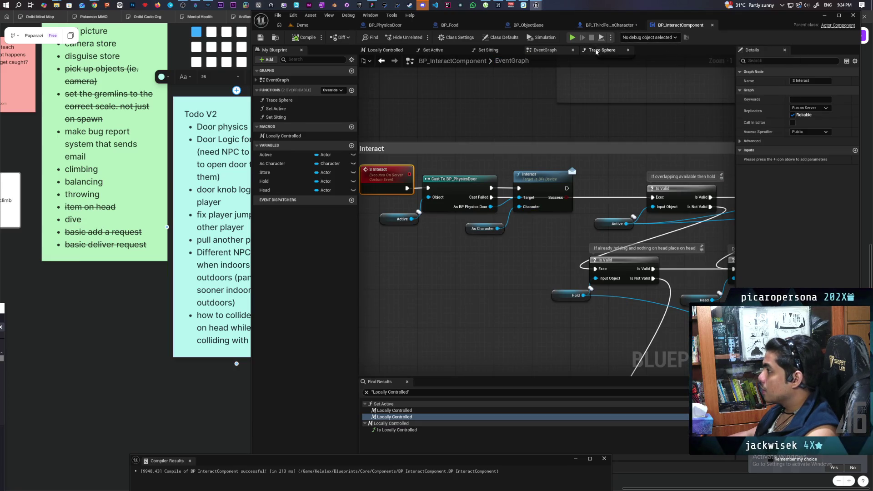
{"action": "left_click", "coordinate": [610, 25]}
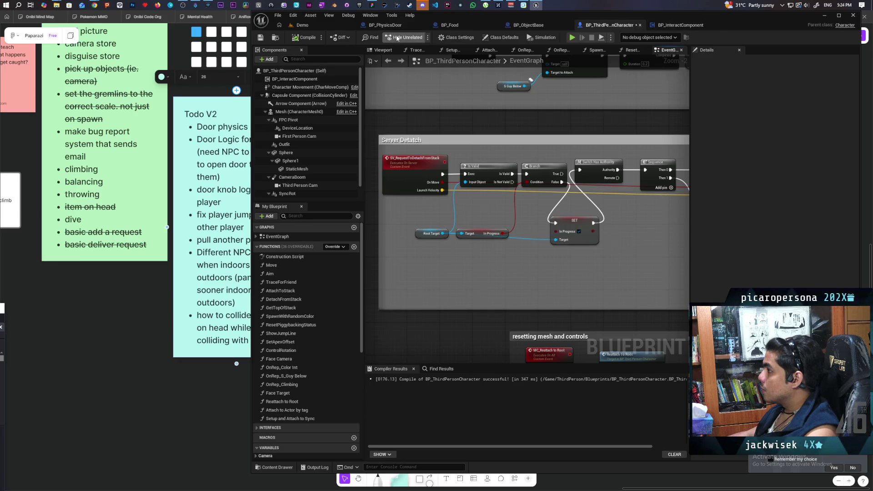
{"action": "left_click", "coordinate": [386, 25]}
{"action": "left_click_drag", "start_coordinate": [468, 195], "coordinate": [459, 278]}
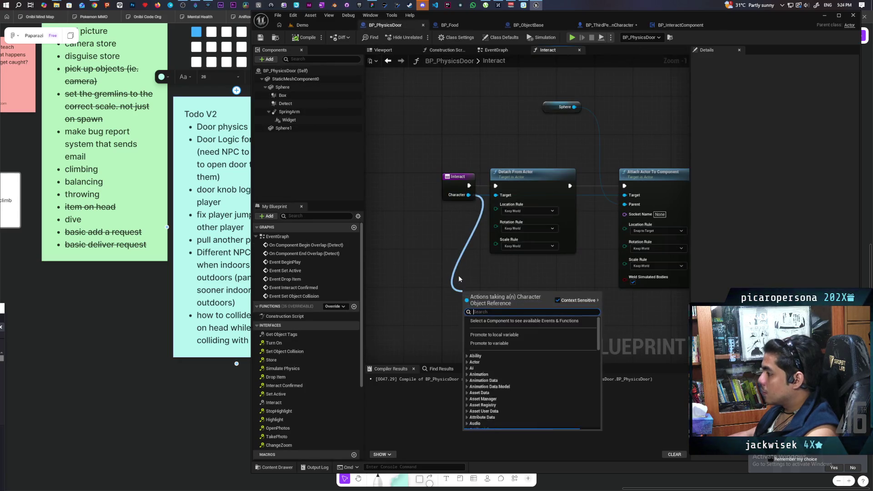
Step: Cast the Interact Character input to BP_ThirdPersonCharacter with a 'cast to thir' search
{"action": "type", "text": "cast to thir"}
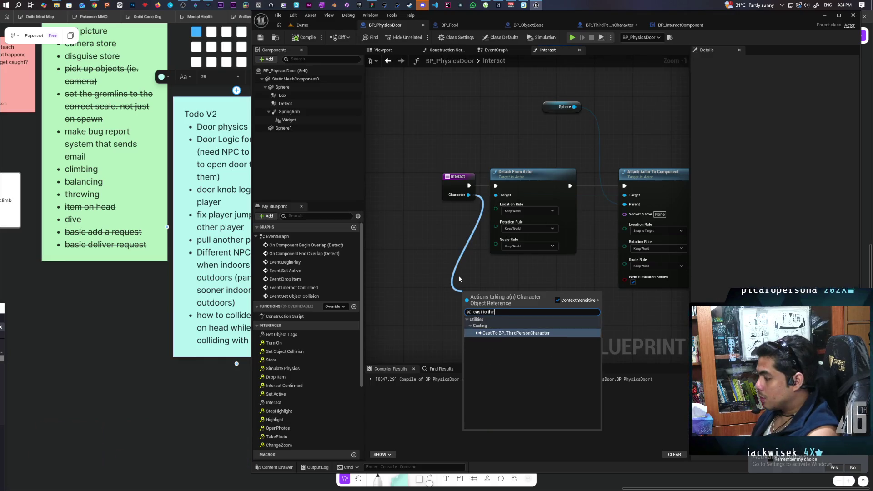
{"action": "key", "text": "Return"}
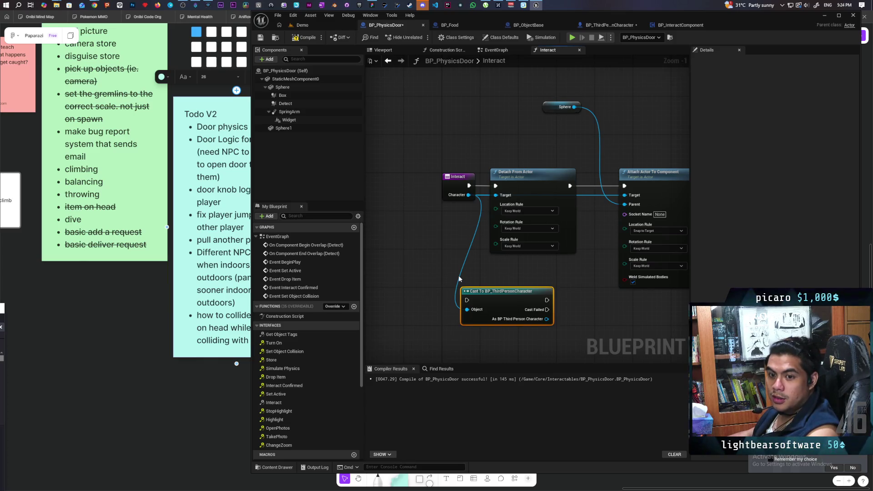
{"action": "left_click_drag", "start_coordinate": [458, 275], "coordinate": [454, 234]}
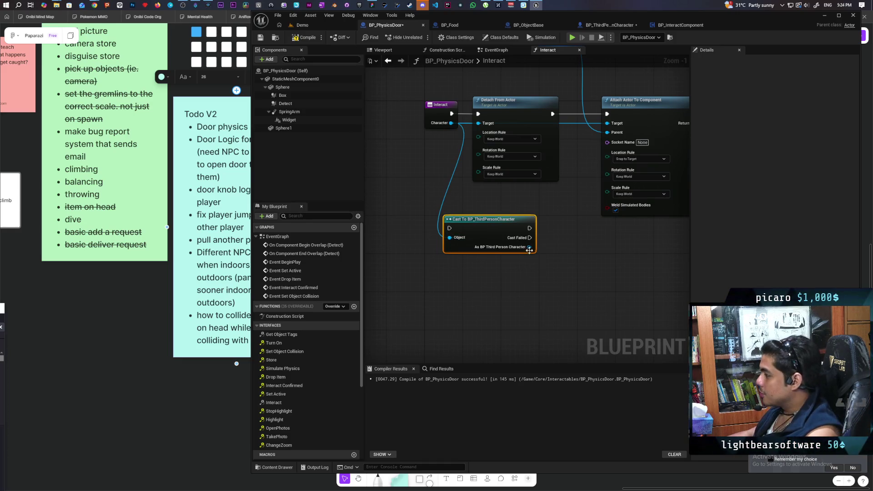
Step: Call SV Request to Detach from Stack on the cast character output
{"action": "left_click_drag", "start_coordinate": [529, 247], "coordinate": [530, 300]}
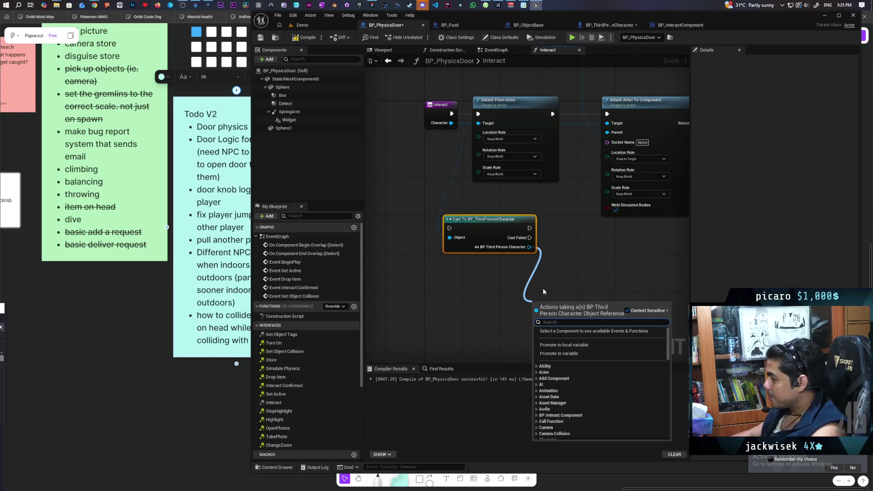
{"action": "type", "text": "request"}
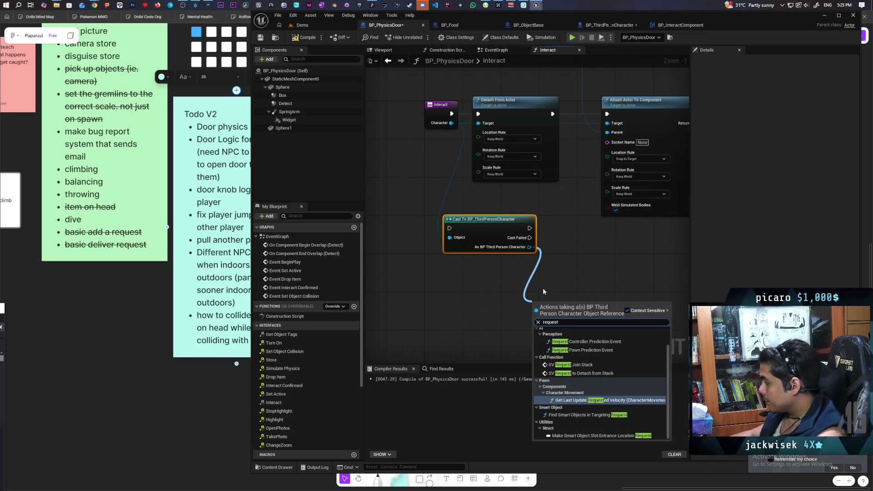
{"action": "left_click", "coordinate": [585, 373]}
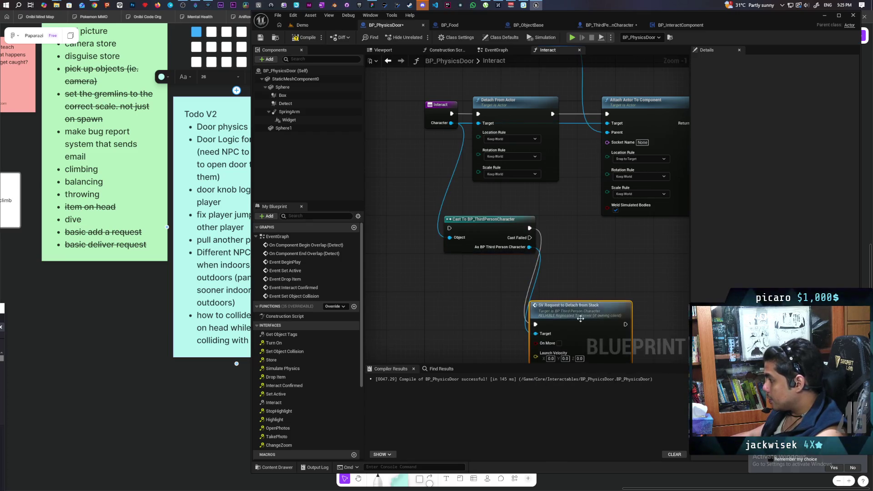
Step: Wire the detach request's execution into Attach Actor To Component so detaching runs first
{"action": "mouse_move", "coordinate": [469, 284]}
{"action": "left_mouse_down"}
{"action": "mouse_move", "coordinate": [489, 205]}
{"action": "mouse_move", "coordinate": [477, 195]}
{"action": "mouse_move", "coordinate": [479, 203]}
{"action": "left_mouse_up"}
{"action": "mouse_move", "coordinate": [497, 276]}
{"action": "left_mouse_down"}
{"action": "mouse_move", "coordinate": [587, 238]}
{"action": "mouse_move", "coordinate": [560, 272]}
{"action": "mouse_move", "coordinate": [623, 271]}
{"action": "left_mouse_up"}
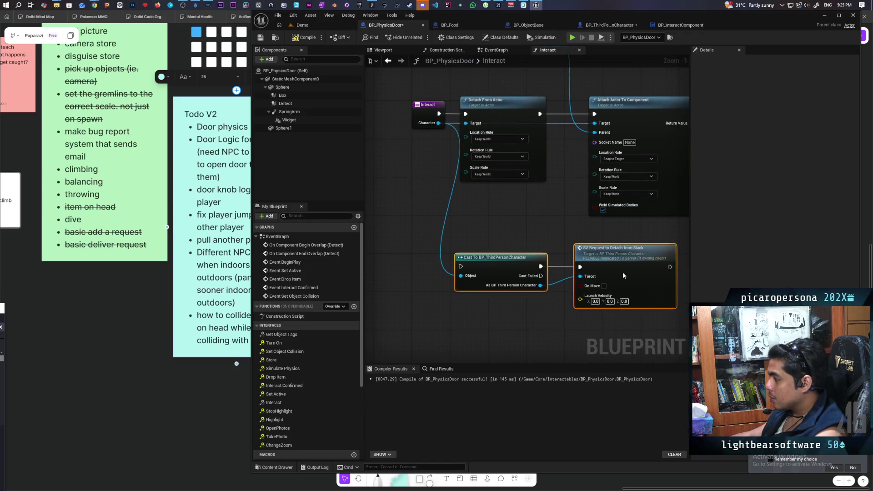
{"action": "left_click", "coordinate": [535, 227]}
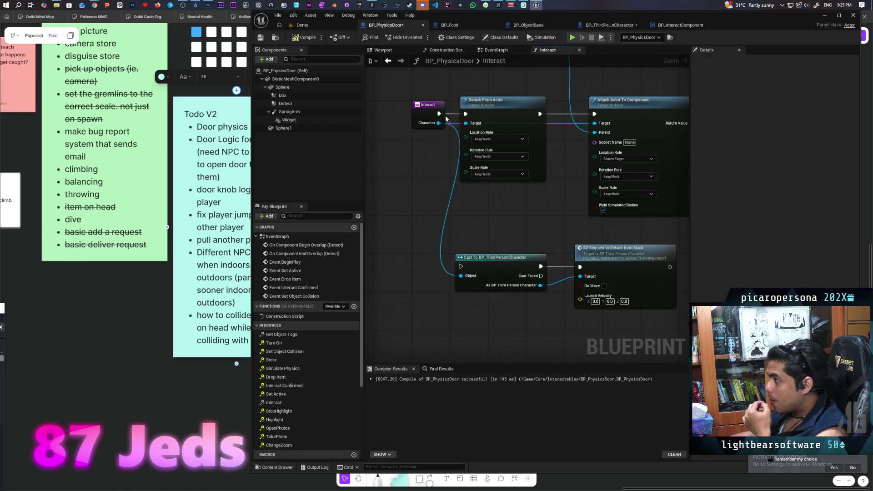
{"action": "left_click_drag", "start_coordinate": [511, 271], "coordinate": [400, 286]}
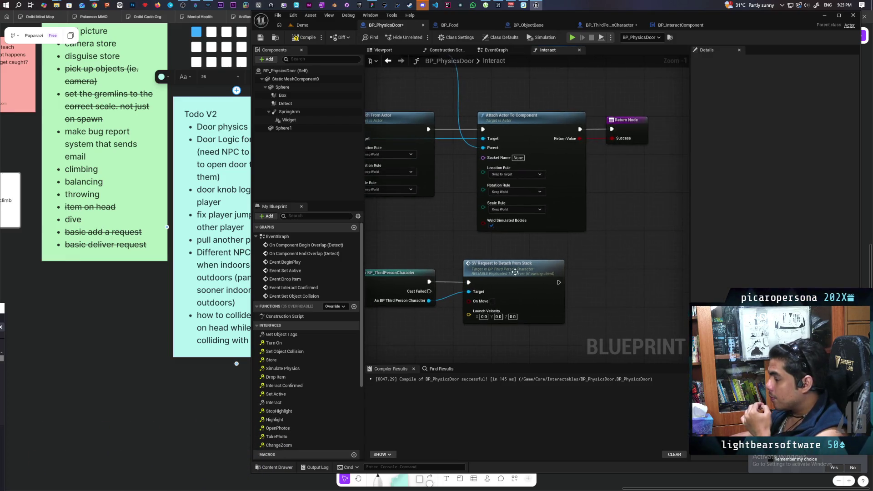
{"action": "mouse_move", "coordinate": [556, 283]}
{"action": "left_mouse_down"}
{"action": "mouse_move", "coordinate": [464, 154]}
{"action": "mouse_move", "coordinate": [486, 141]}
{"action": "mouse_move", "coordinate": [498, 227]}
{"action": "left_mouse_up"}
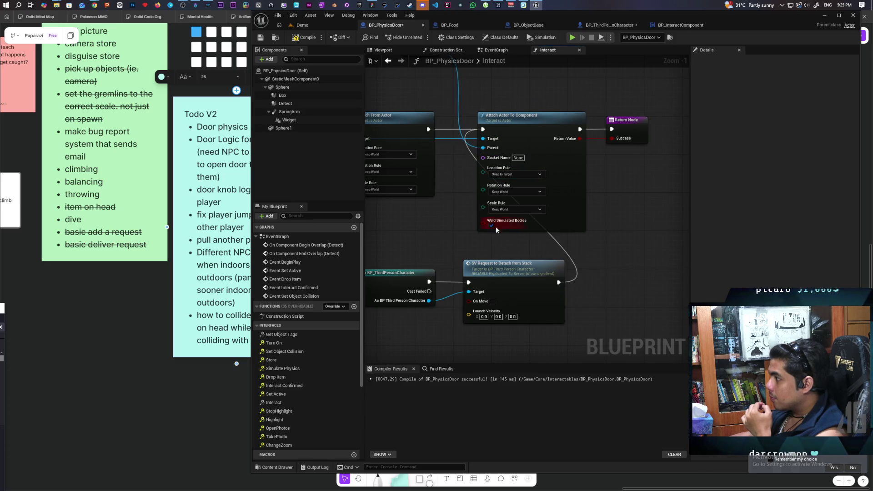
{"action": "left_click_drag", "start_coordinate": [454, 136], "coordinate": [483, 129]}
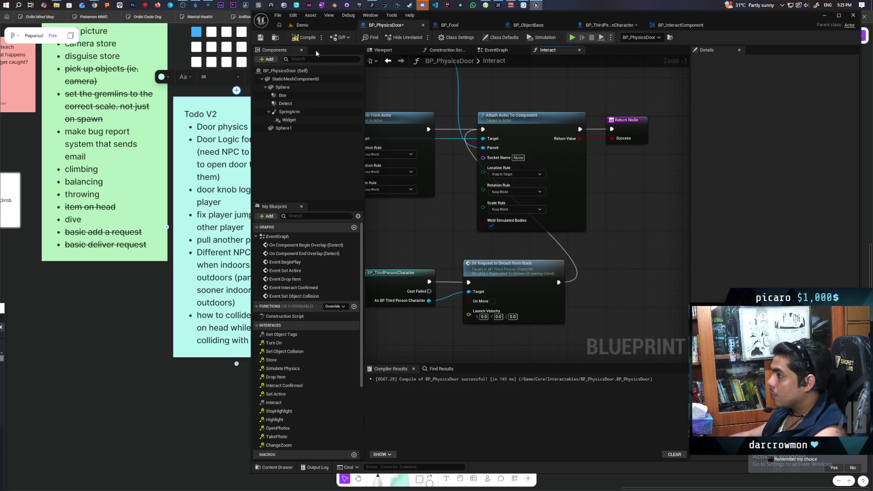
Step: Compile and save BP_PhysicsDoor, then open the Server Detatch event in BP_ThirdPersonCharacter
{"action": "left_click", "coordinate": [302, 40]}
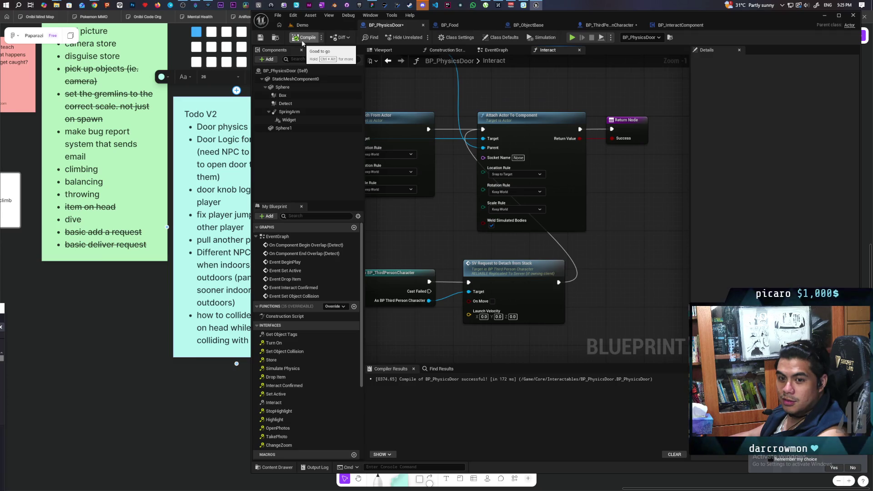
{"action": "left_click_drag", "start_coordinate": [379, 82], "coordinate": [521, 95]}
{"action": "key", "text": "ctrl+shift+s"}
{"action": "scroll", "coordinate": [520, 96], "scroll_direction": "down", "scroll_amount": 2}
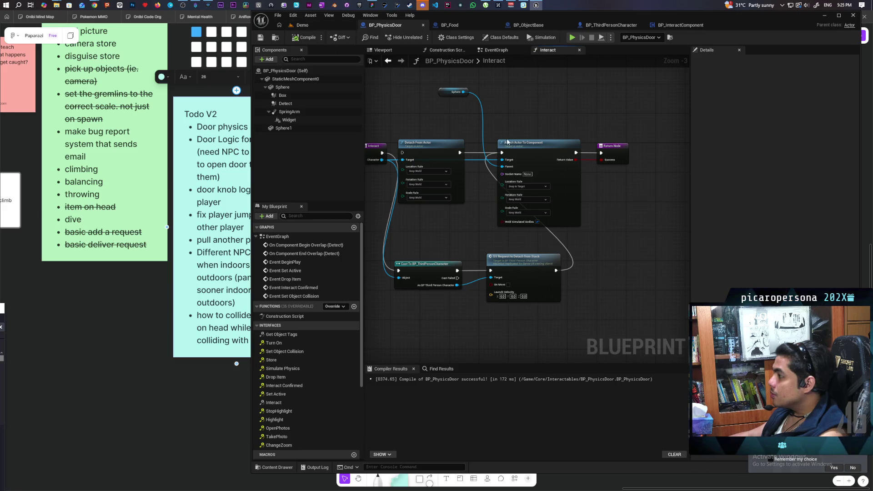
{"action": "scroll", "coordinate": [543, 189], "scroll_direction": "up", "scroll_amount": 3}
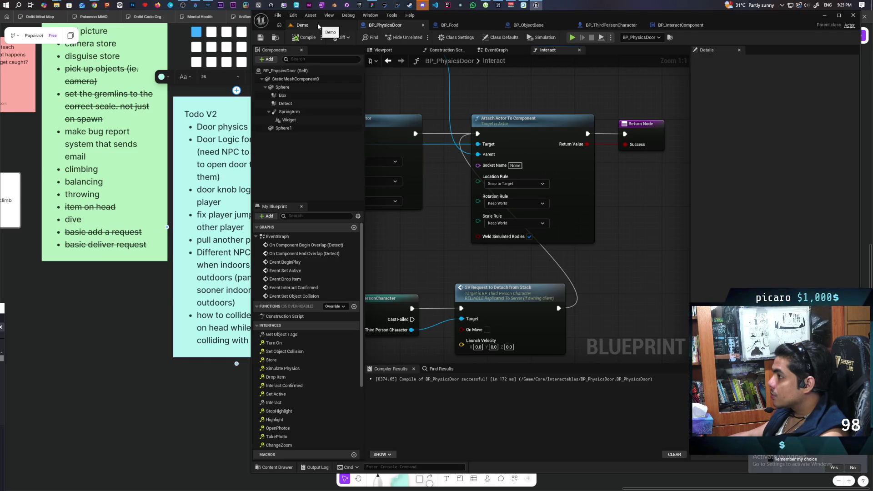
{"action": "double_click", "coordinate": [494, 299]}
{"action": "left_click_drag", "start_coordinate": [618, 291], "coordinate": [511, 278]}
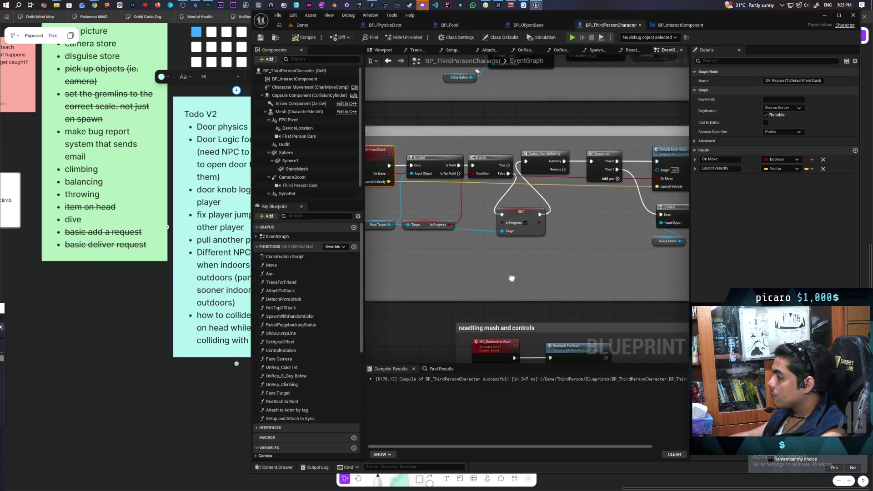
Step: Start a three-client Play session on the Demo level and stack blue, then black, onto red
{"action": "left_click", "coordinate": [302, 25]}
{"action": "left_click", "coordinate": [421, 37]}
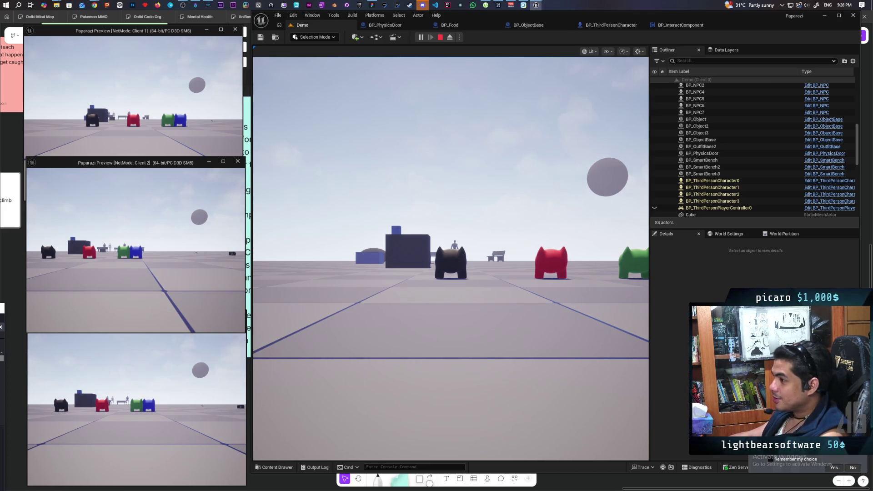
{"action": "key", "text": "w"}
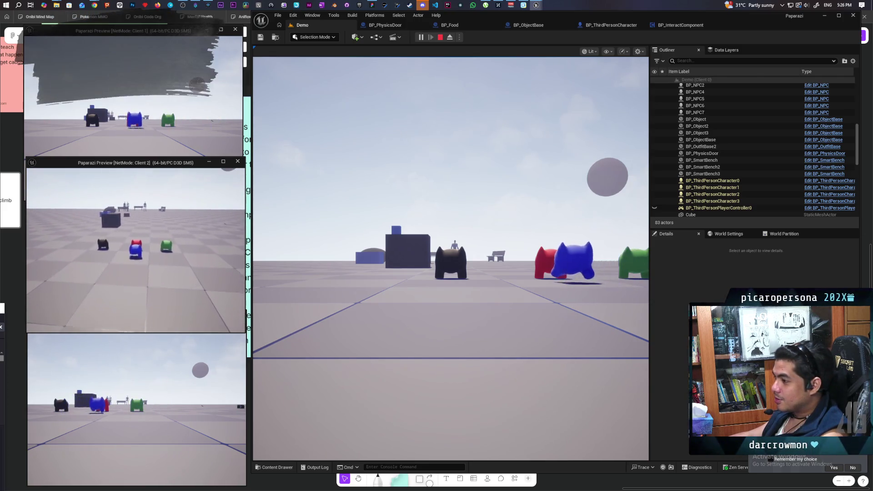
{"action": "key", "text": "e"}
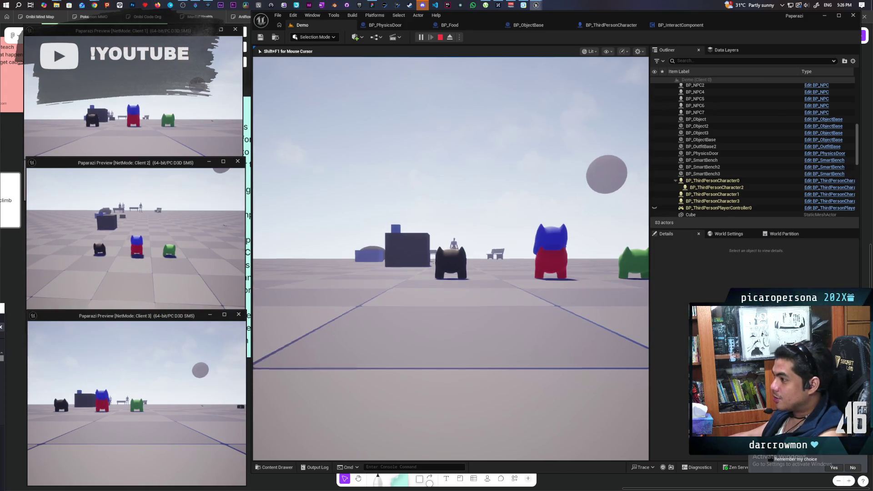
{"action": "key", "text": "w"}
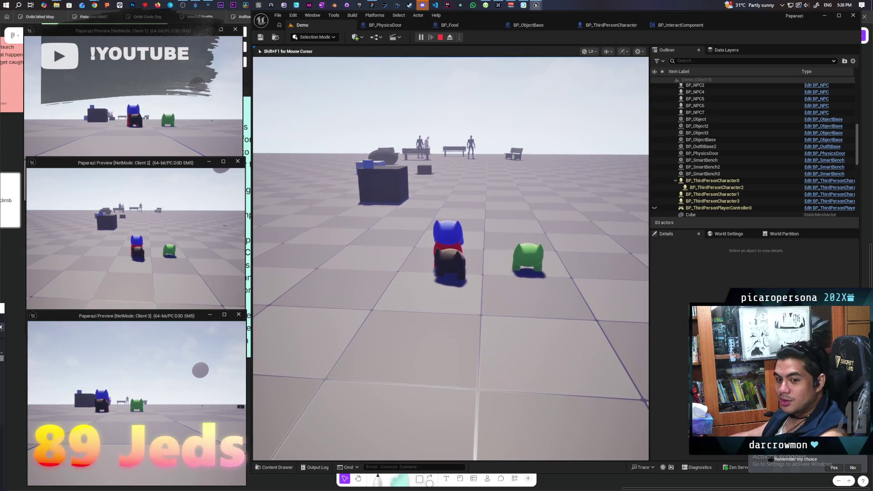
{"action": "key", "text": "e"}
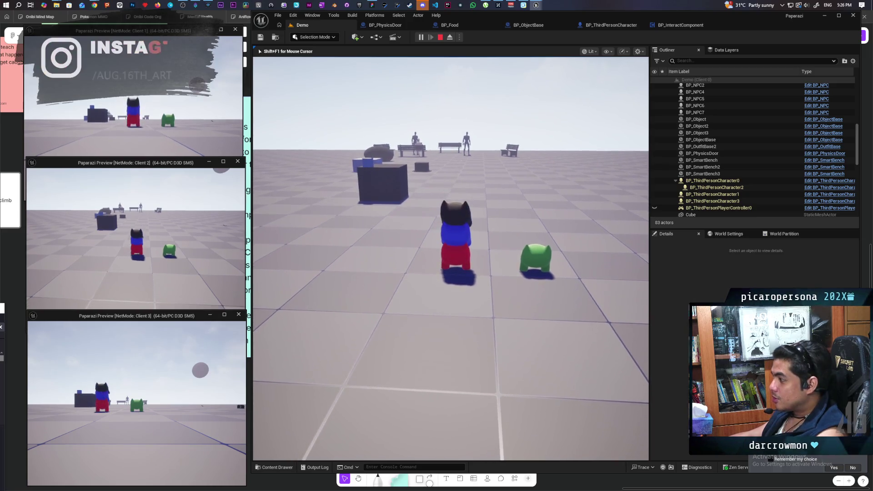
Step: Walk the character stack past the white platform up to the dark blue wall
{"action": "key", "text": "alt+Tab"}
{"action": "key", "text": "a"}
{"action": "key", "text": "w"}
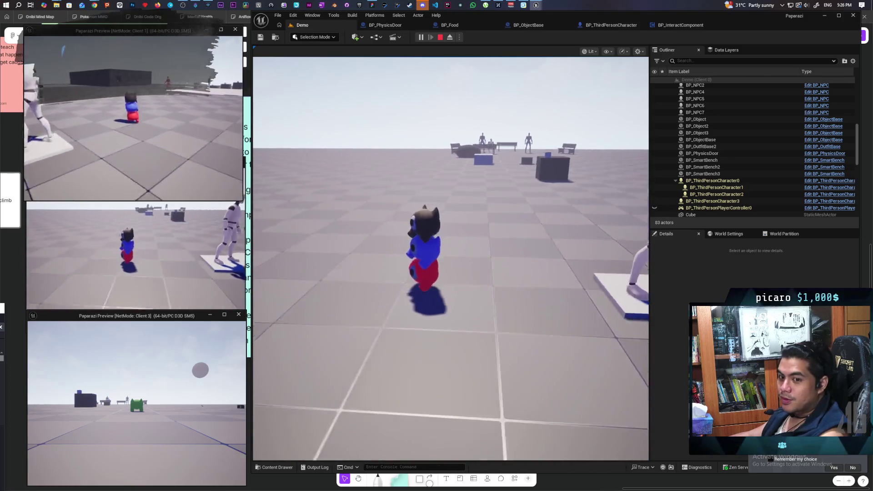
{"action": "key", "text": "a"}
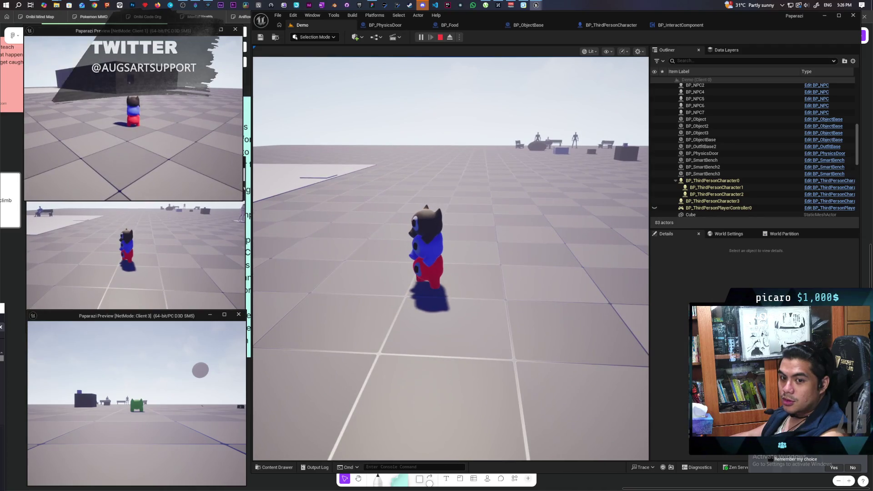
{"action": "key", "text": "a"}
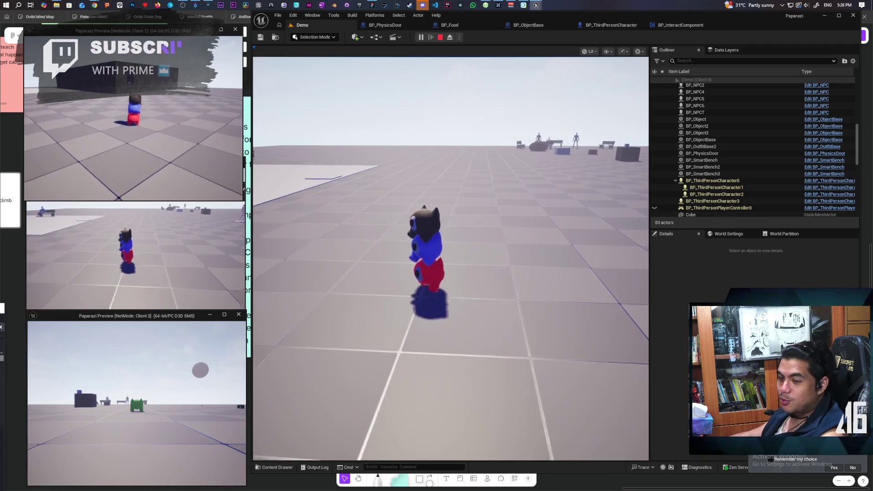
{"action": "key", "text": "a"}
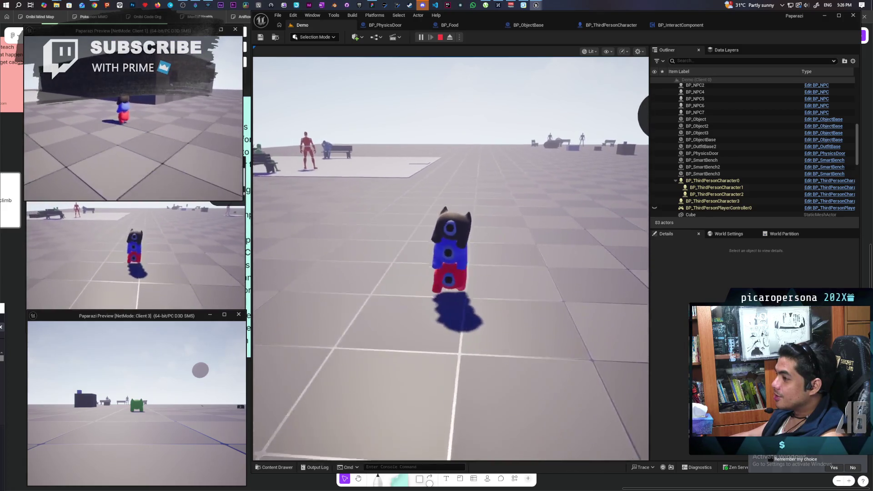
{"action": "key", "text": "w"}
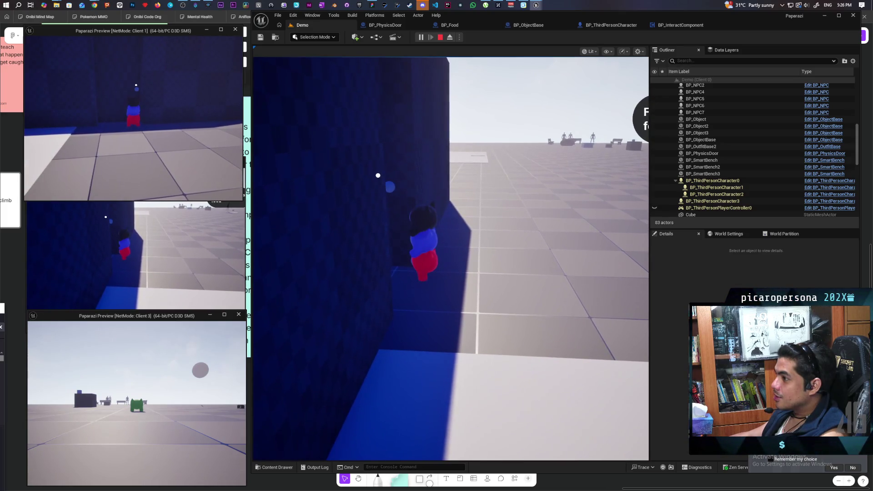
Step: Walk the stacked character into the doorway until the F Door prompt shows, then end the test
{"action": "key", "text": "alt+Tab"}
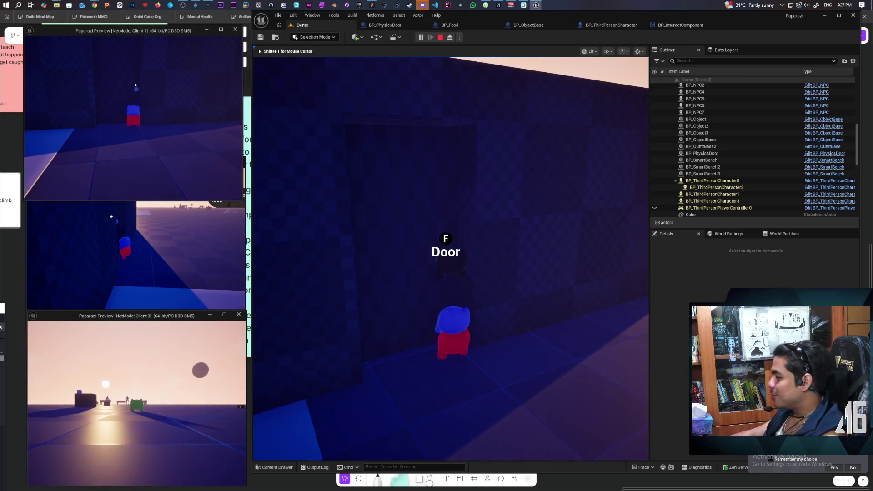
{"action": "key", "text": "d"}
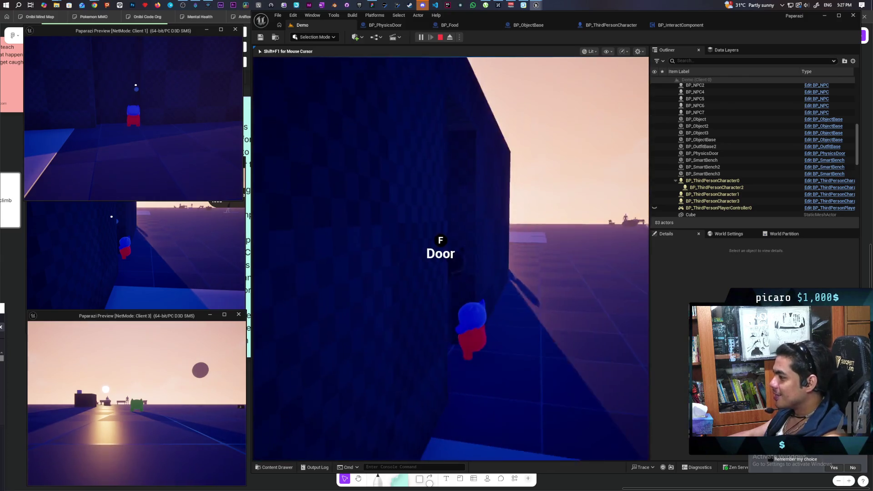
{"action": "key", "text": "a"}
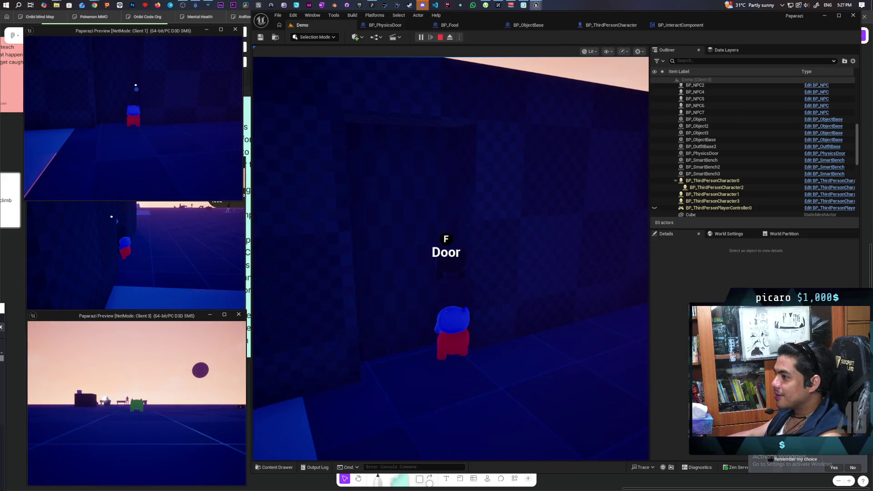
{"action": "key", "text": "d"}
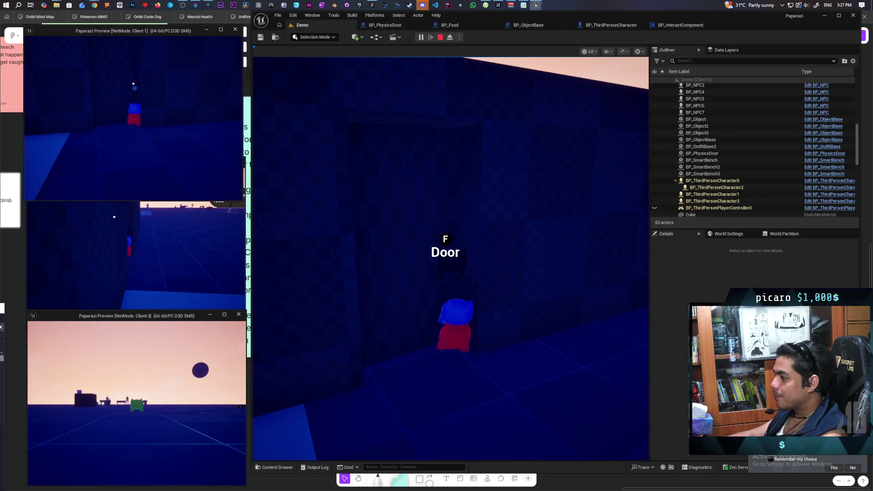
{"action": "key", "text": "d"}
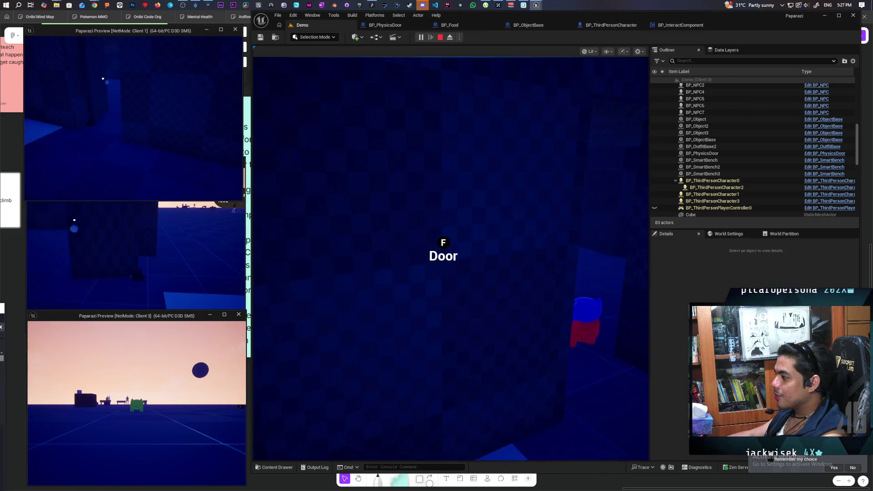
{"action": "key", "text": "w"}
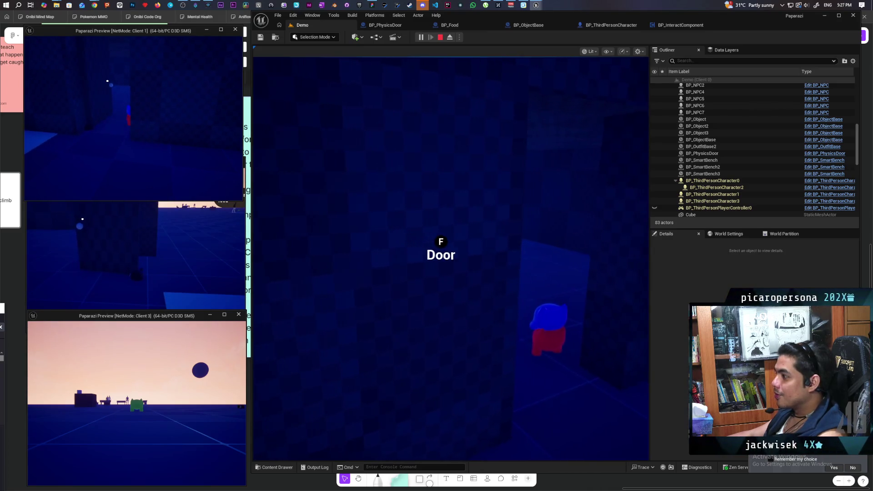
{"action": "key", "text": "alt+Tab"}
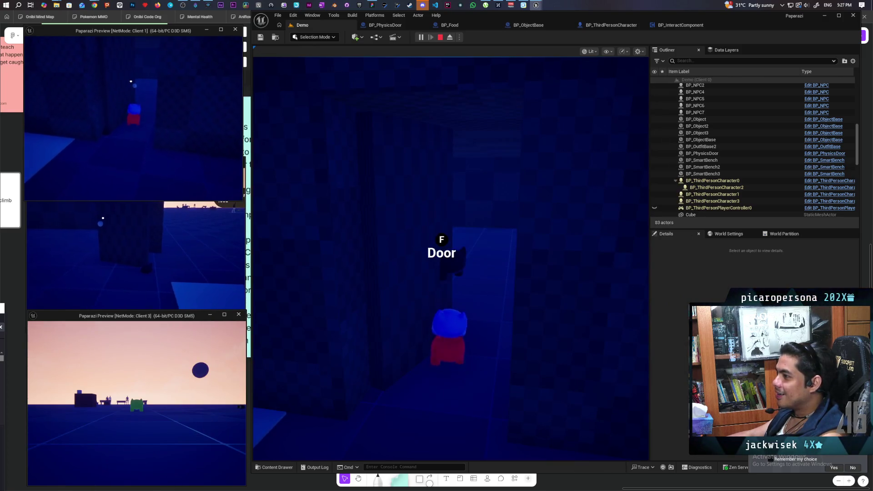
{"action": "key", "text": "d"}
{"action": "key", "text": "a"}
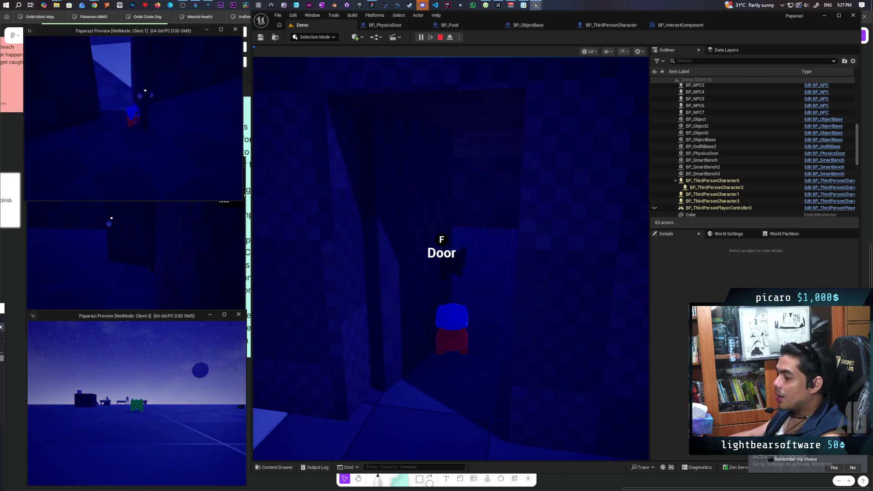
{"action": "key", "text": "Escape"}
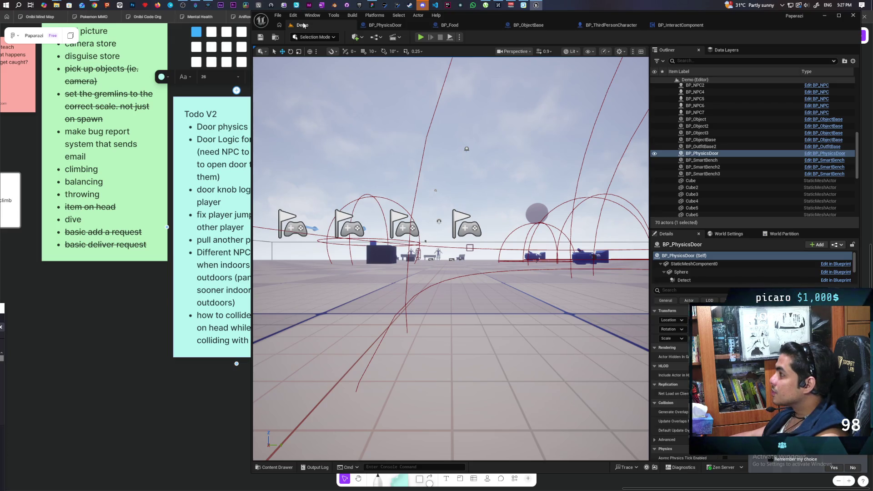
Step: Promote the cast character output to a new variable named Player
{"action": "left_click", "coordinate": [394, 26]}
{"action": "scroll", "coordinate": [604, 250], "scroll_direction": "down", "scroll_amount": 3}
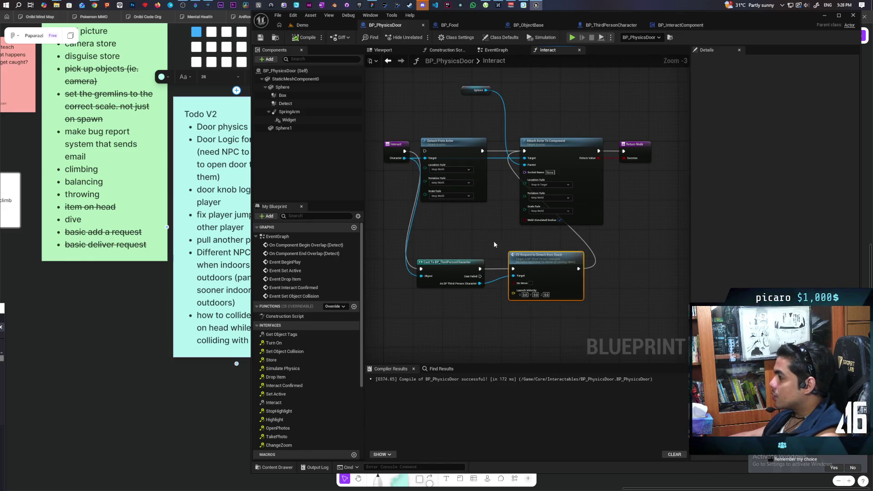
{"action": "left_click_drag", "start_coordinate": [487, 246], "coordinate": [451, 205]}
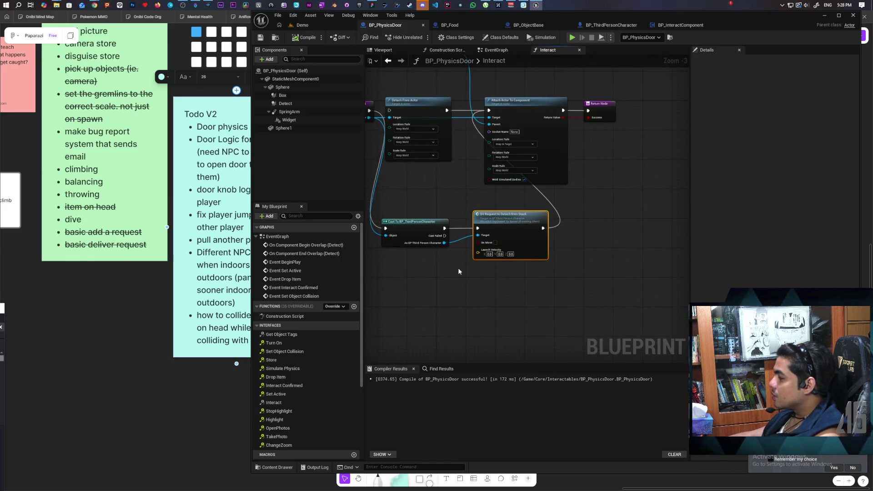
{"action": "left_click_drag", "start_coordinate": [442, 244], "coordinate": [495, 313]}
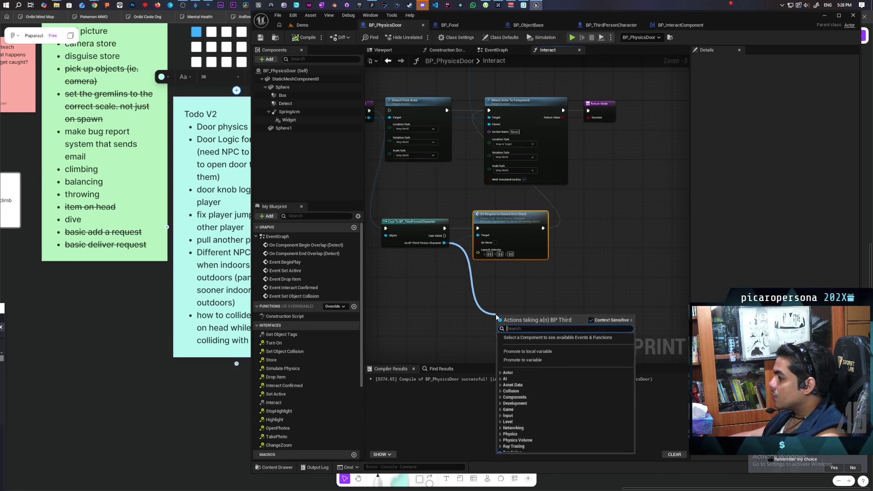
{"action": "left_click", "coordinate": [530, 367]}
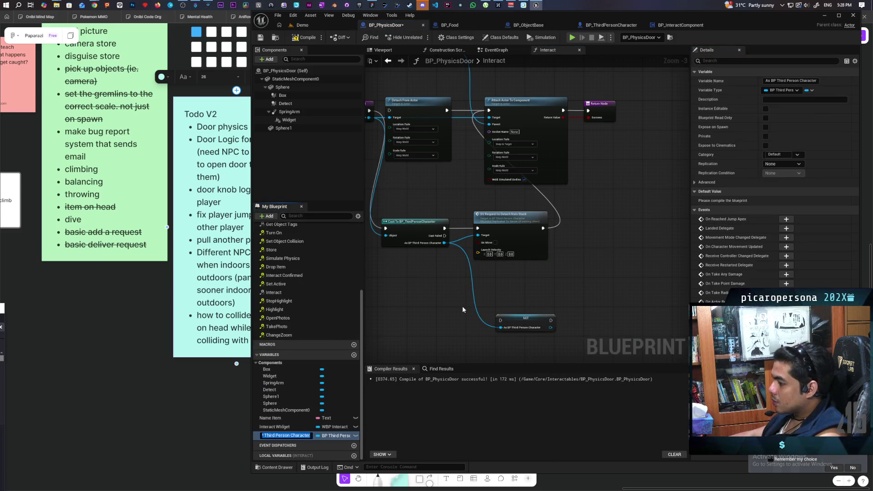
{"action": "type", "text": "Player"}
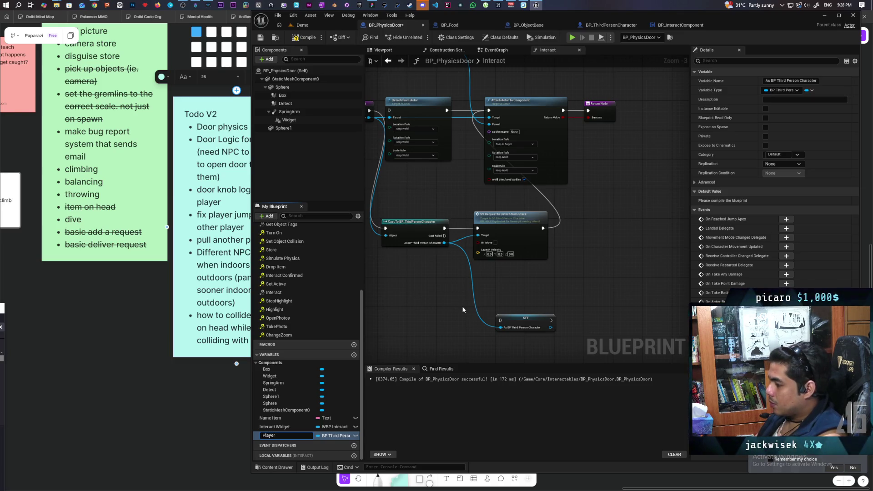
{"action": "key", "text": "Return"}
Step: Place the Player SET node after the detach request, link it to the Return Node, and compile
{"action": "scroll", "coordinate": [463, 309], "scroll_direction": "up", "scroll_amount": 2}
{"action": "mouse_move", "coordinate": [456, 338]}
{"action": "left_mouse_down"}
{"action": "mouse_move", "coordinate": [547, 245]}
{"action": "mouse_move", "coordinate": [535, 234]}
{"action": "left_mouse_up"}
{"action": "left_click_drag", "start_coordinate": [538, 274], "coordinate": [536, 272]}
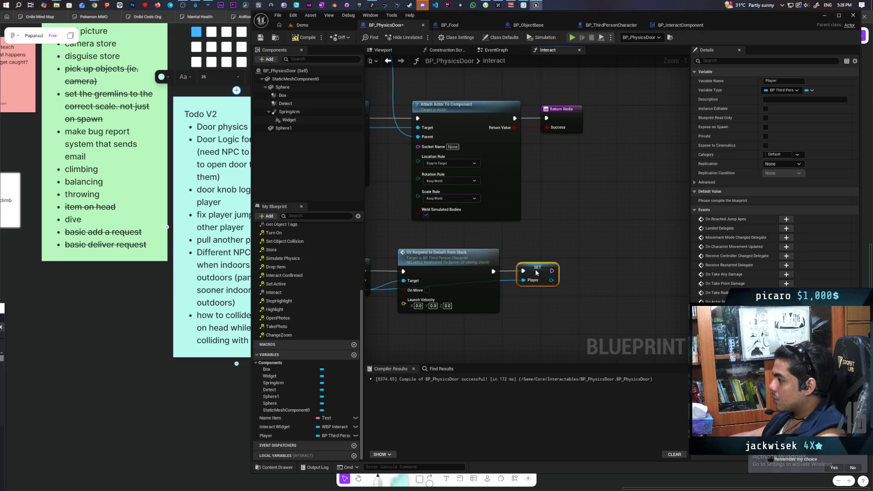
{"action": "key", "text": "F7"}
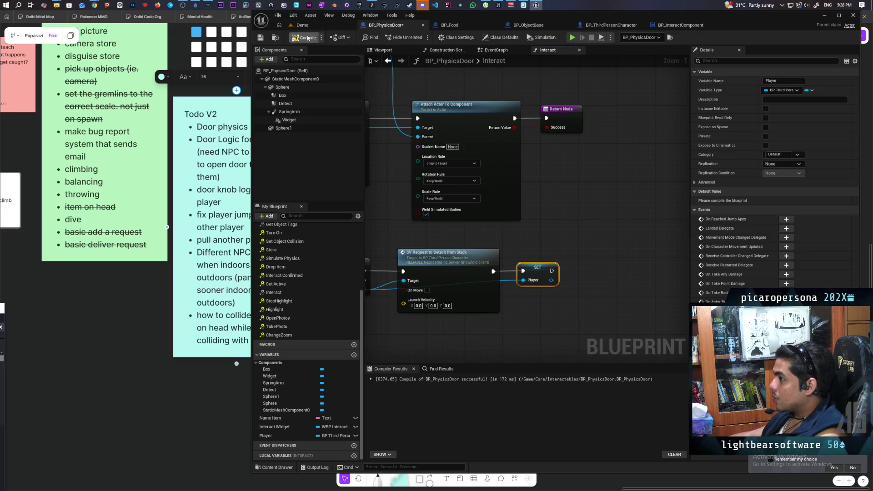
{"action": "left_click_drag", "start_coordinate": [554, 270], "coordinate": [547, 119]}
{"action": "scroll", "coordinate": [529, 123], "scroll_direction": "down", "scroll_amount": 3}
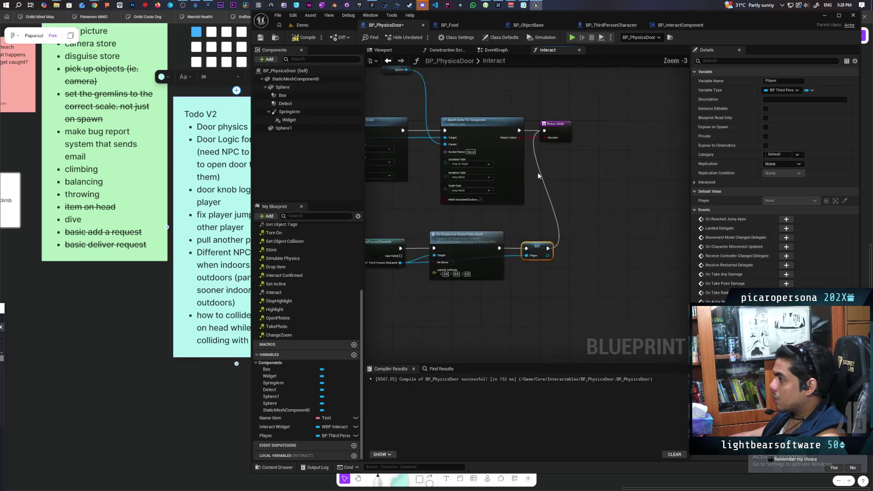
Step: Paste the Sphere and Attach Actor To Component nodes into the door's EventGraph
{"action": "left_click", "coordinate": [443, 114]}
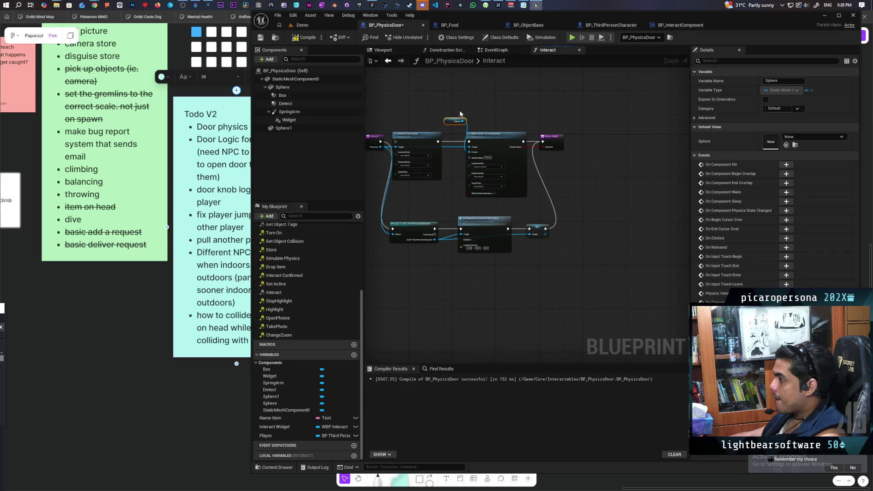
{"action": "left_click", "coordinate": [459, 104]}
{"action": "left_click", "coordinate": [493, 50]}
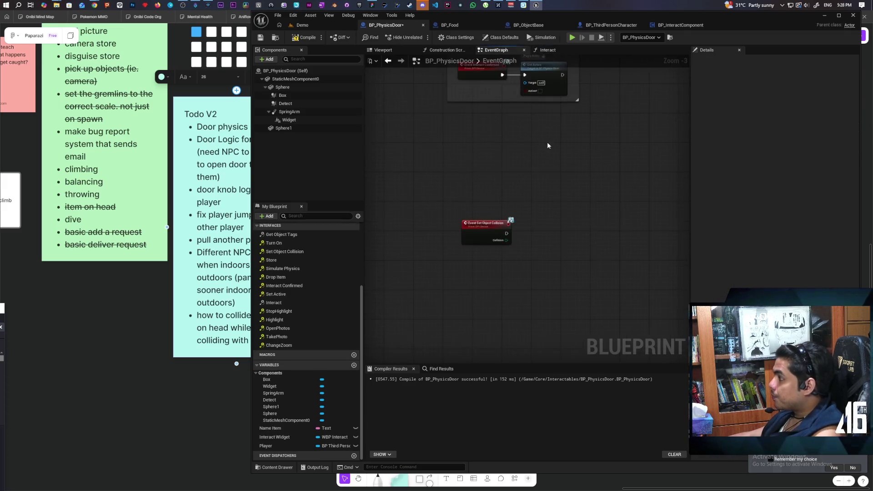
{"action": "scroll", "coordinate": [547, 144], "scroll_direction": "down", "scroll_amount": 1}
{"action": "key", "text": "ctrl+v"}
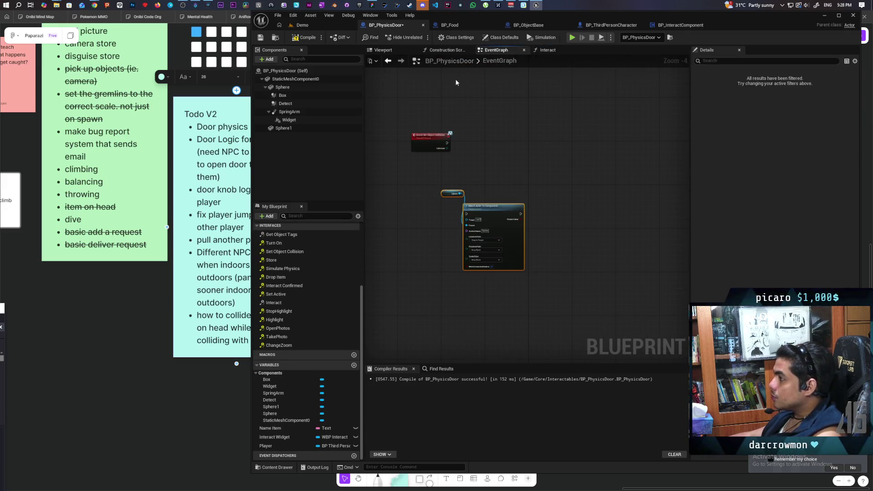
{"action": "left_click_drag", "start_coordinate": [435, 232], "coordinate": [474, 233]}
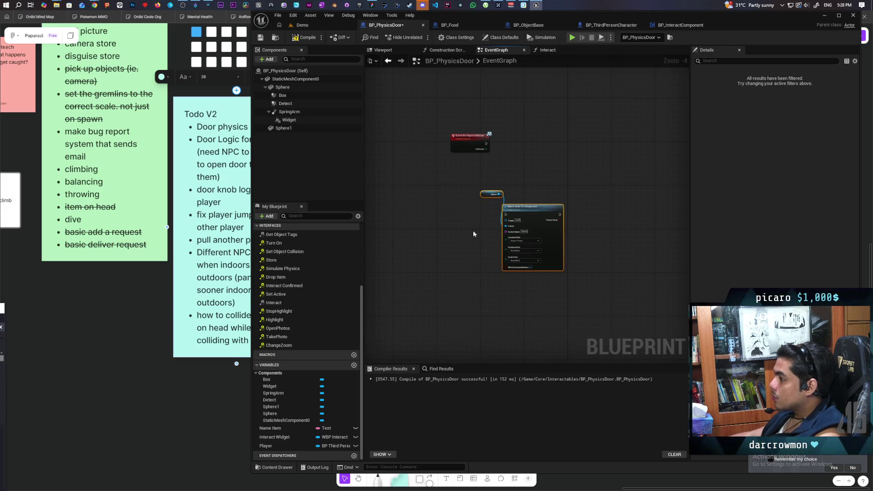
Step: Add a custom event named MC Attach and set its replication to Multicast
{"action": "key", "text": "ctrl+v"}
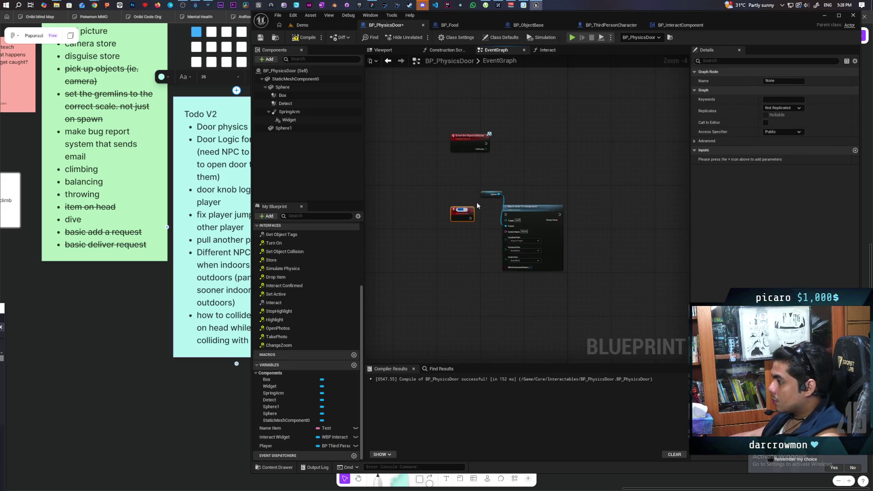
{"action": "type", "text": "M"}
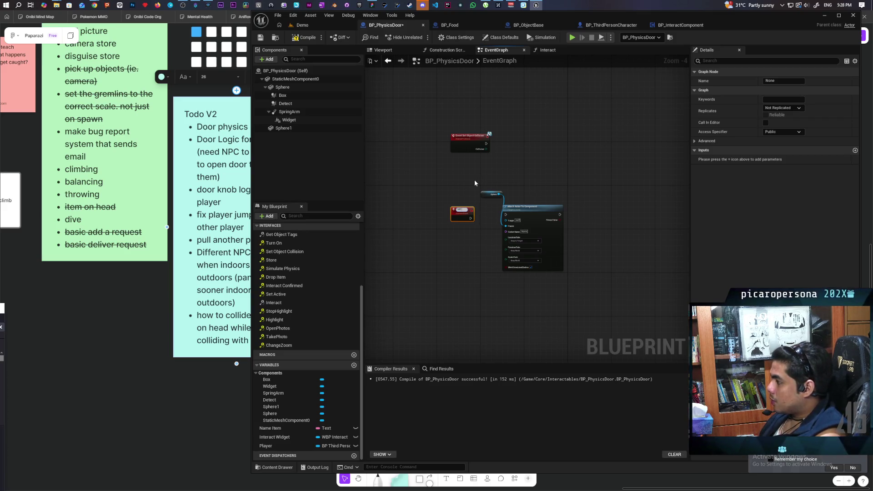
{"action": "type", "text": "ch"}
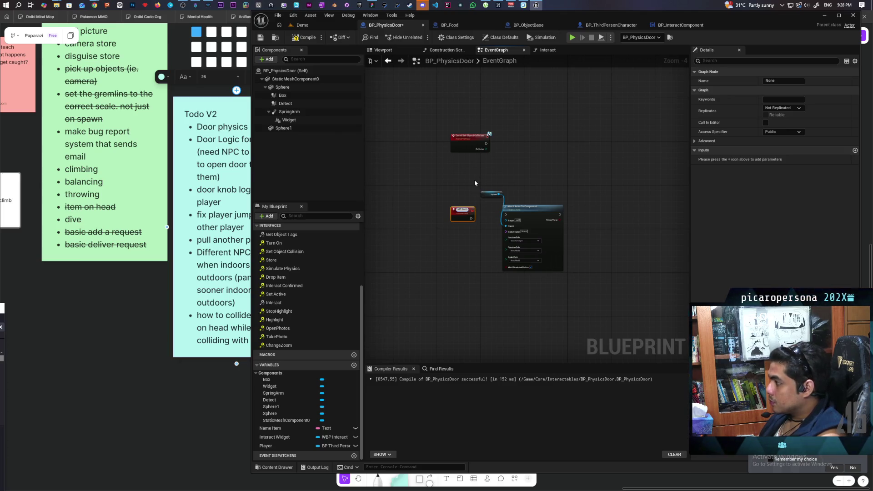
{"action": "scroll", "coordinate": [464, 195], "scroll_direction": "up", "scroll_amount": 5}
{"action": "key", "text": "BackSpace"}
{"action": "key", "text": "BackSpace"}
{"action": "key", "text": "BackSpace"}
{"action": "type", "text": "At"}
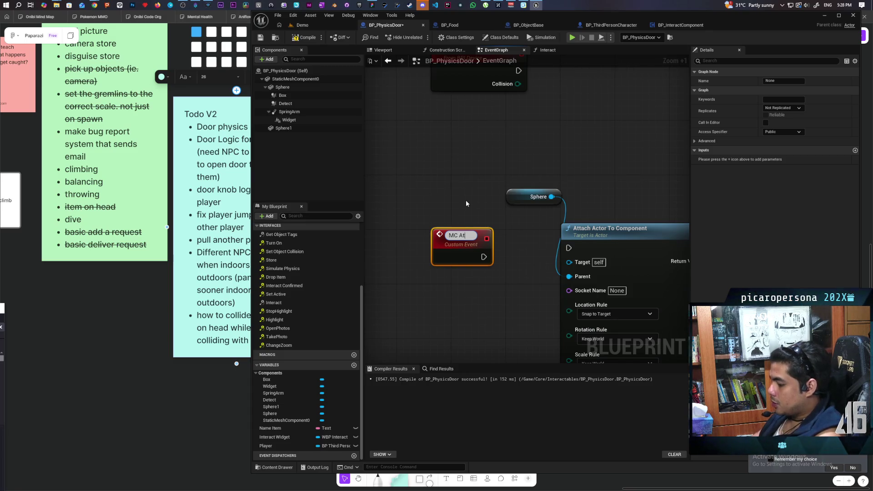
{"action": "type", "text": "tach"}
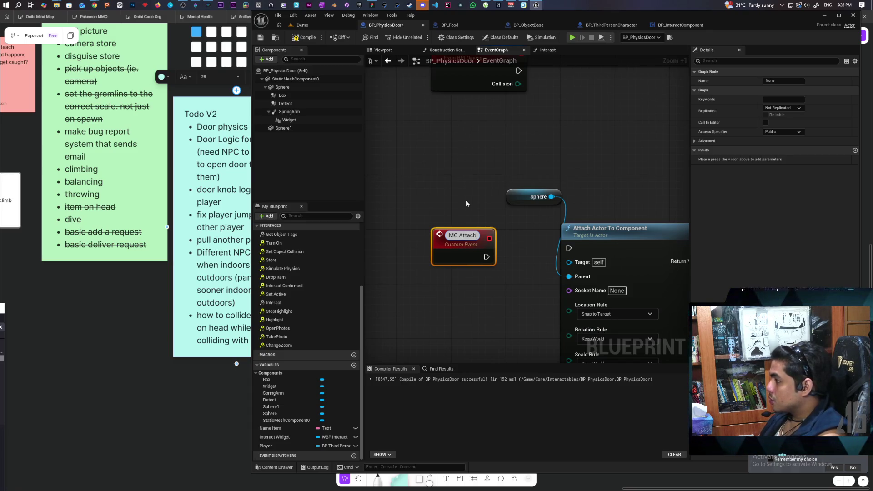
{"action": "type", "text": " to"}
{"action": "key", "text": "BackSpace"}
{"action": "key", "text": "BackSpace"}
{"action": "key", "text": "BackSpace"}
{"action": "left_click", "coordinate": [466, 200]}
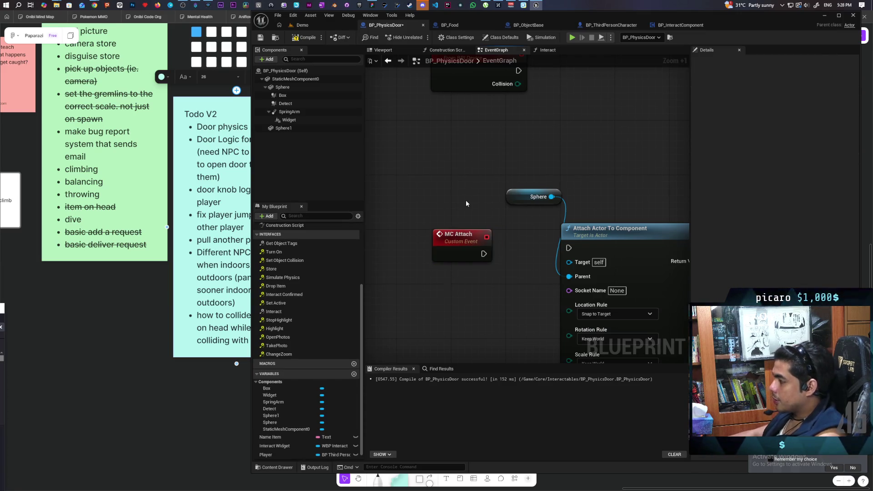
{"action": "left_click", "coordinate": [462, 254]}
{"action": "left_click", "coordinate": [782, 108]}
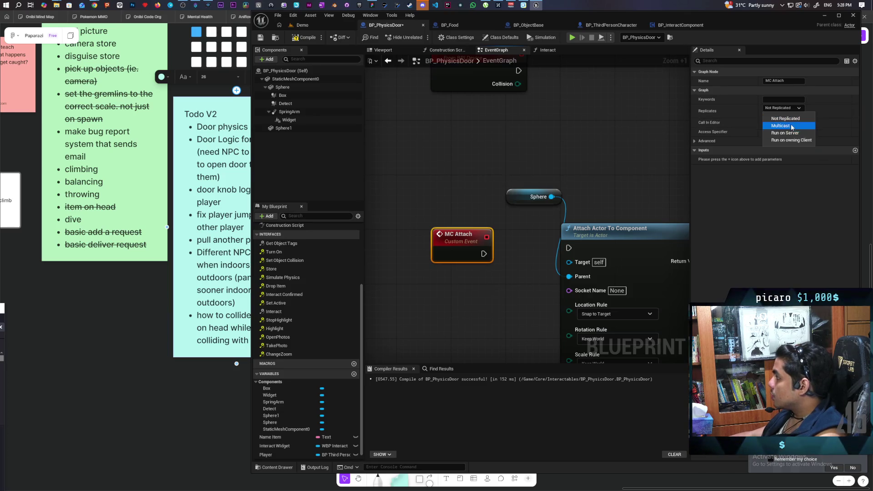
{"action": "left_click", "coordinate": [792, 126]}
{"action": "left_click", "coordinate": [765, 115]}
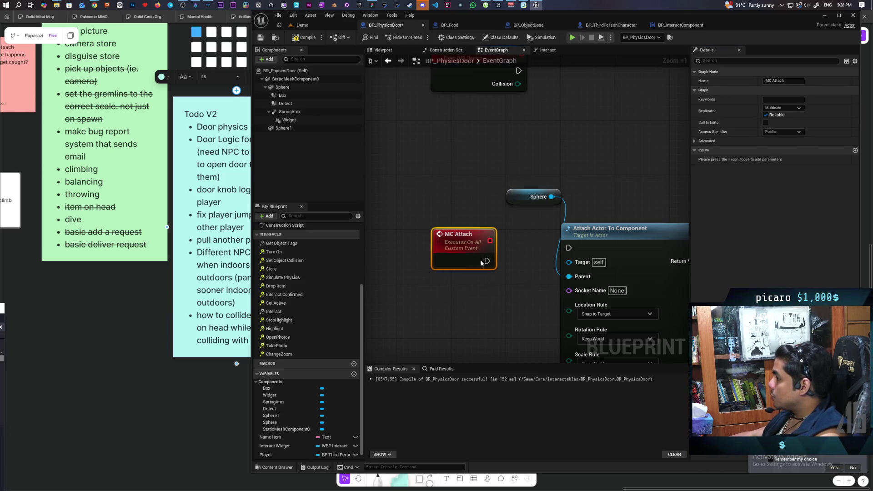
Step: Wire MC Attach into Attach Actor To Component with a Target input, then compile
{"action": "left_click_drag", "start_coordinate": [505, 263], "coordinate": [569, 247]}
{"action": "left_click_drag", "start_coordinate": [474, 260], "coordinate": [473, 247]}
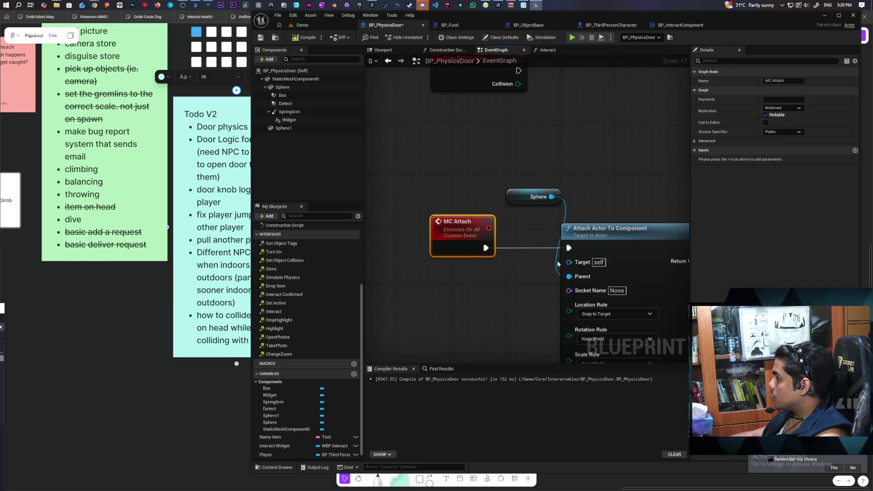
{"action": "mouse_move", "coordinate": [580, 267]}
{"action": "left_mouse_down"}
{"action": "mouse_move", "coordinate": [457, 277]}
{"action": "mouse_move", "coordinate": [459, 263]}
{"action": "left_mouse_up"}
{"action": "left_click", "coordinate": [299, 40]}
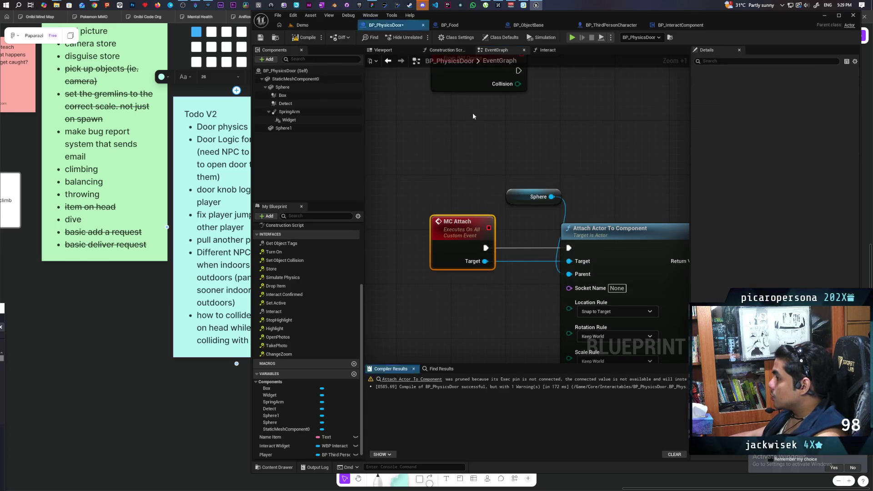
{"action": "left_click", "coordinate": [427, 384]}
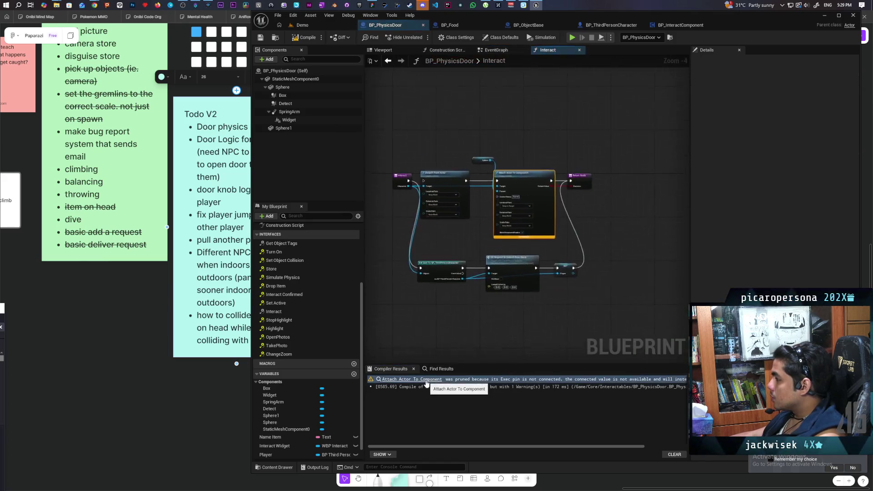
Step: Replace the old Sphere and attach nodes with an MC Attach call on Player after SET, and recompile
{"action": "left_click_drag", "start_coordinate": [451, 95], "coordinate": [494, 167]}
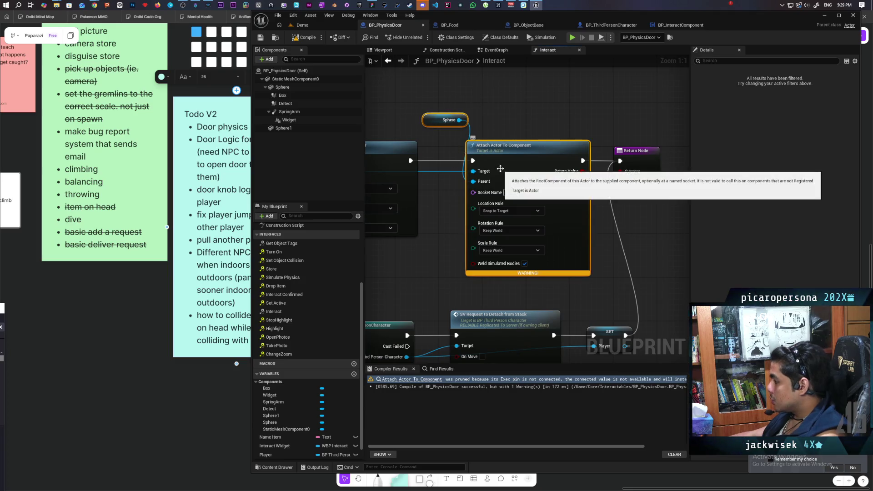
{"action": "key", "text": "Delete"}
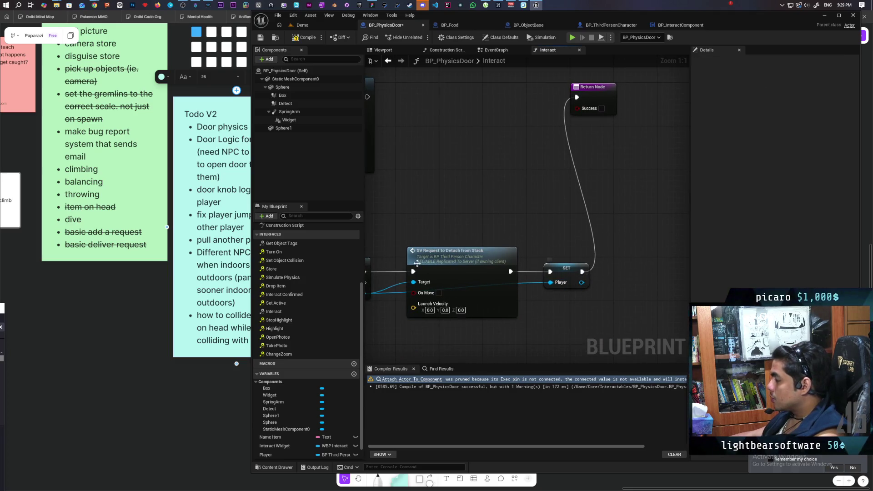
{"action": "left_click_drag", "start_coordinate": [581, 272], "coordinate": [626, 267]}
{"action": "type", "text": "att"}
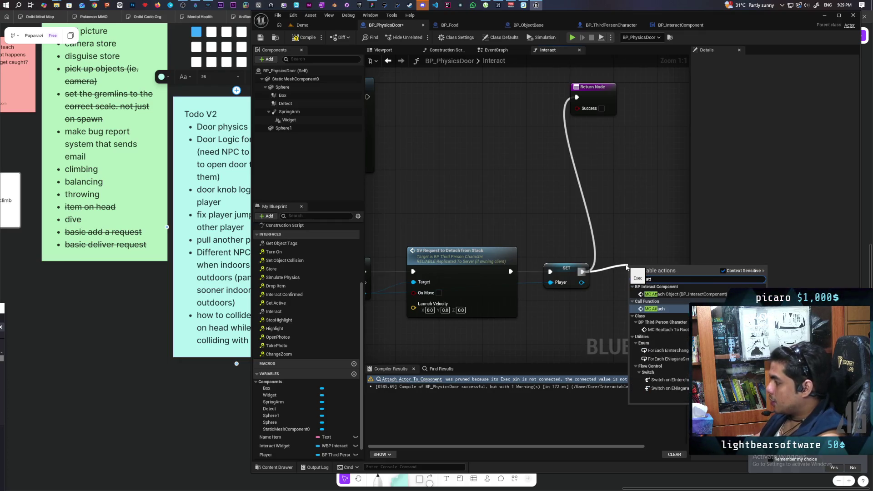
{"action": "key", "text": "Return"}
{"action": "mouse_move", "coordinate": [581, 286]}
{"action": "left_mouse_down"}
{"action": "mouse_move", "coordinate": [633, 311]}
{"action": "mouse_move", "coordinate": [549, 258]}
{"action": "mouse_move", "coordinate": [551, 266]}
{"action": "left_mouse_up"}
{"action": "left_click_drag", "start_coordinate": [515, 86], "coordinate": [661, 260]}
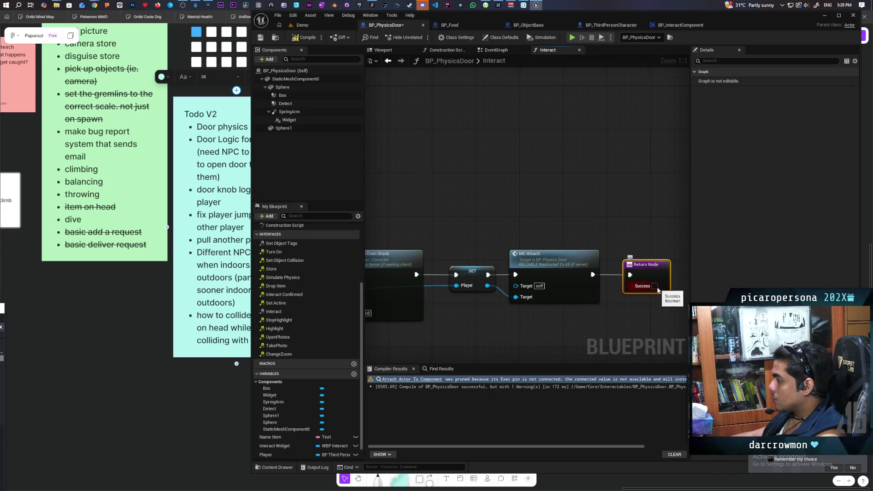
{"action": "scroll", "coordinate": [657, 290], "scroll_direction": "down", "scroll_amount": 3}
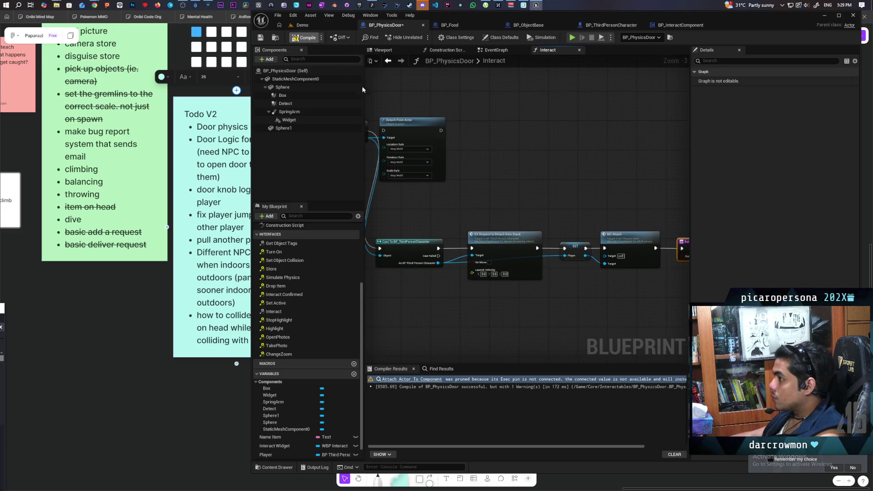
{"action": "key", "text": "F7"}
Step: Insert an Is Valid check on Player between the Interact event and the cast, then return to the Demo level
{"action": "left_click_drag", "start_coordinate": [522, 208], "coordinate": [554, 173]}
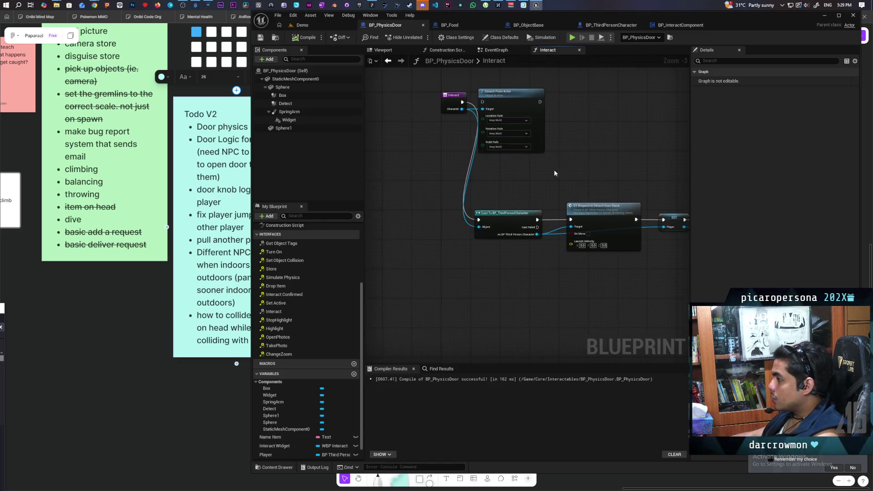
{"action": "left_click_drag", "start_coordinate": [442, 104], "coordinate": [372, 225]}
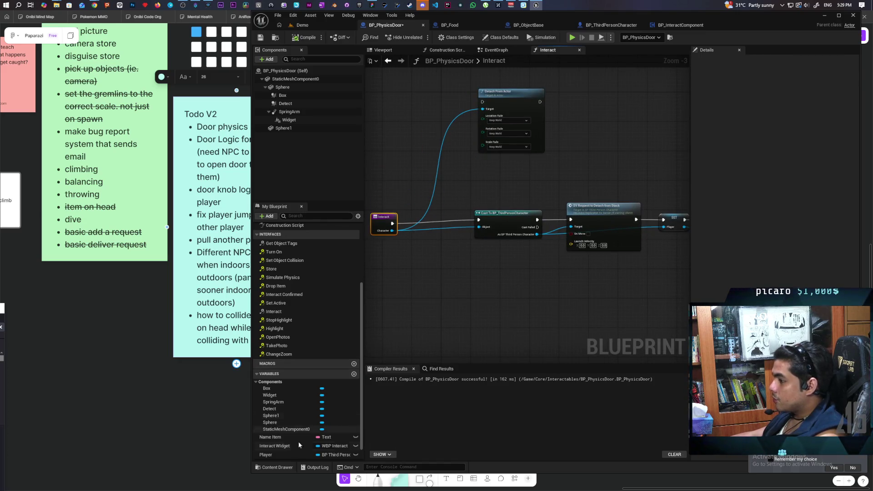
{"action": "mouse_move", "coordinate": [274, 455]}
{"action": "left_mouse_down"}
{"action": "mouse_move", "coordinate": [379, 248]}
{"action": "mouse_move", "coordinate": [441, 296]}
{"action": "mouse_move", "coordinate": [442, 207]}
{"action": "left_mouse_up"}
{"action": "left_click", "coordinate": [391, 254]}
{"action": "key", "text": "ctrl+v"}
{"action": "scroll", "coordinate": [427, 272], "scroll_direction": "up", "scroll_amount": 3}
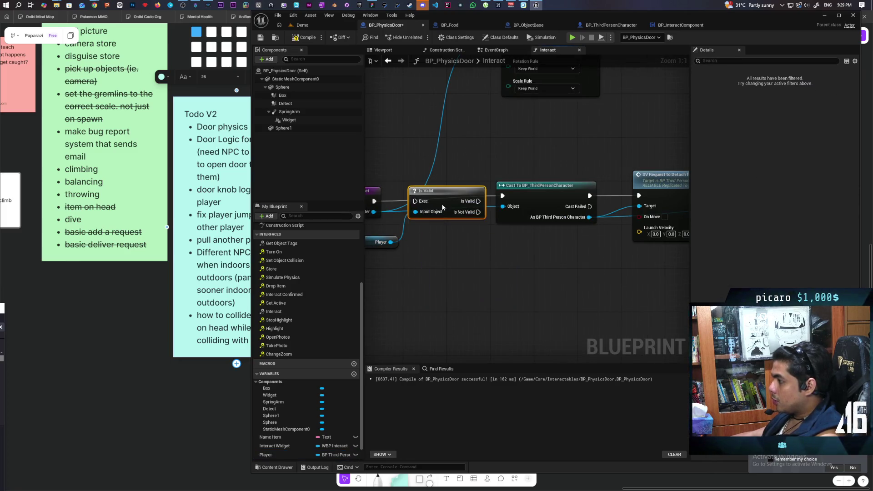
{"action": "mouse_move", "coordinate": [374, 200]}
{"action": "left_mouse_down"}
{"action": "mouse_move", "coordinate": [419, 201]}
{"action": "mouse_move", "coordinate": [452, 187]}
{"action": "left_mouse_up"}
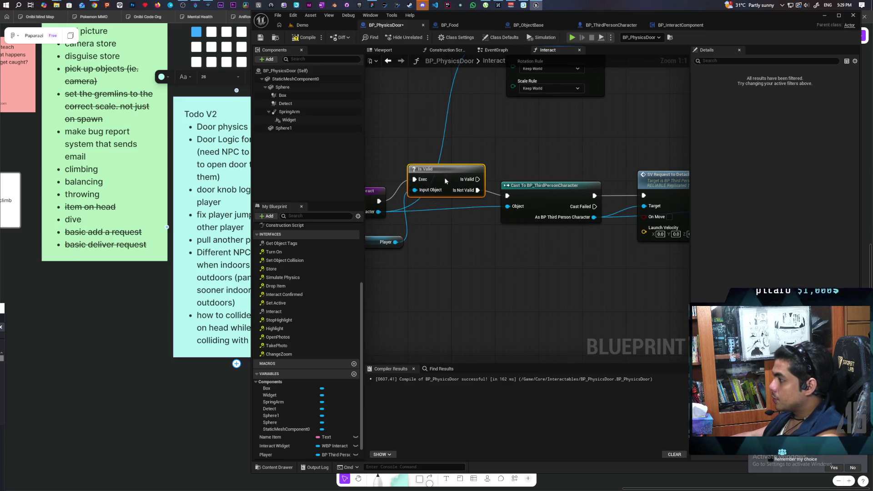
{"action": "left_click", "coordinate": [319, 26]}
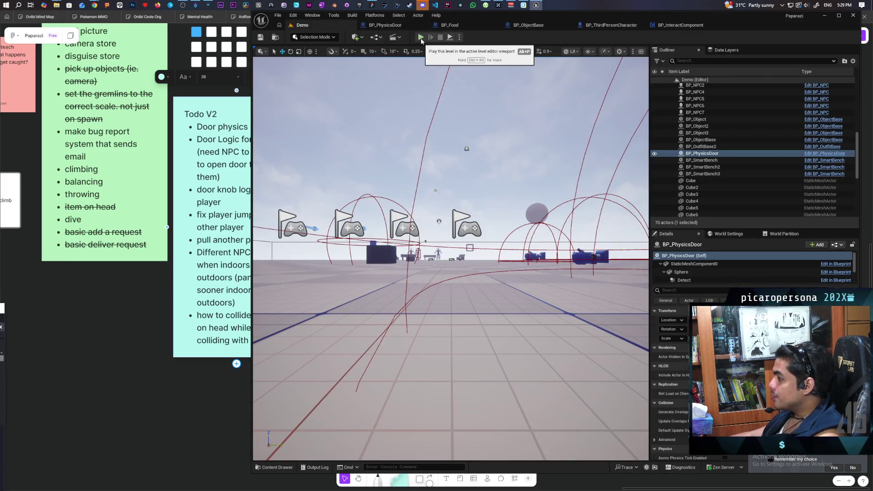
{"action": "left_click", "coordinate": [421, 38]}
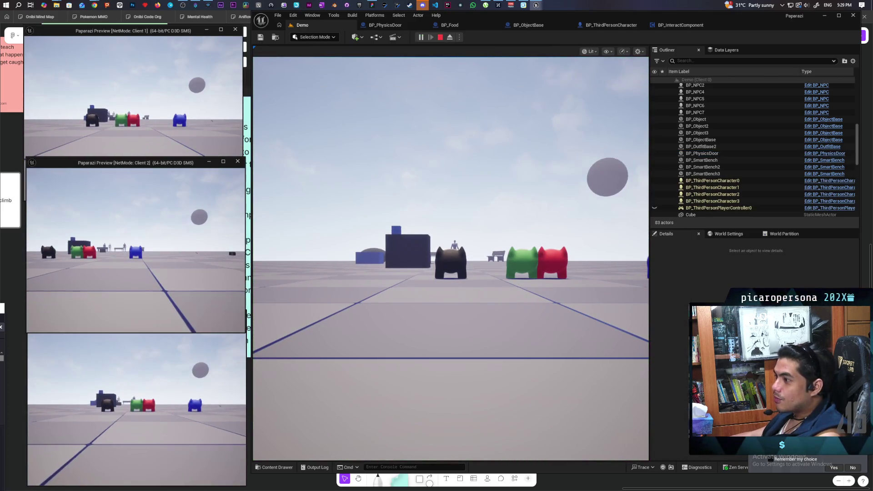
{"action": "key", "text": "alt+Tab"}
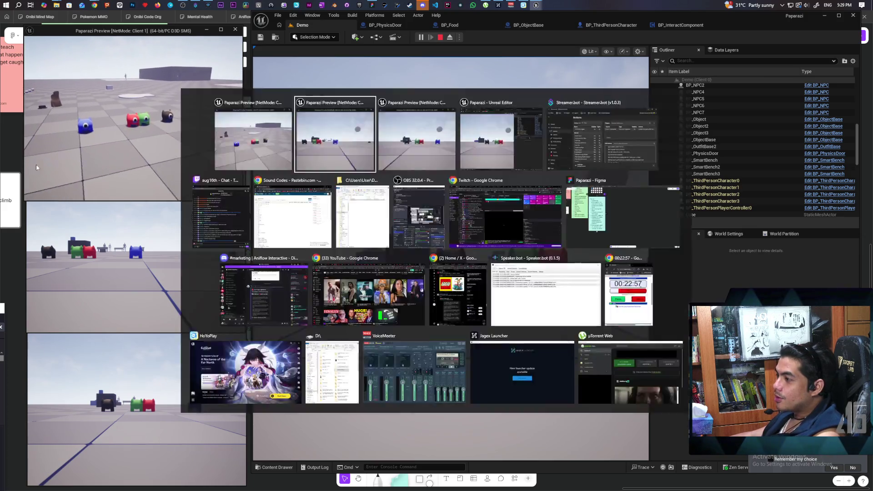
{"action": "left_click", "coordinate": [142, 125]}
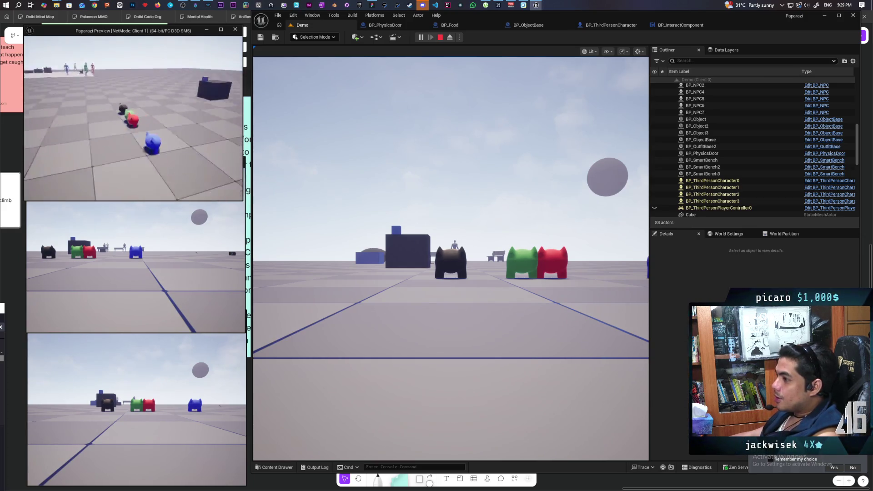
{"action": "key", "text": "a"}
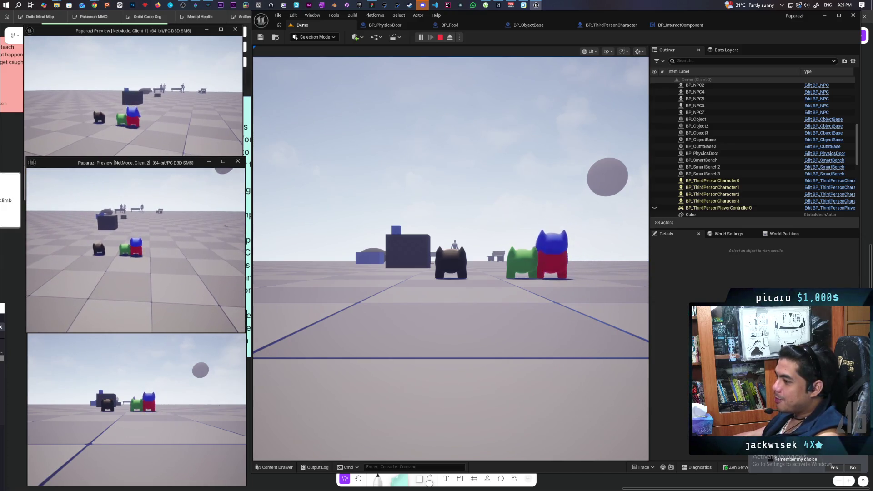
{"action": "left_click", "coordinate": [373, 295]}
{"action": "key", "text": "w"}
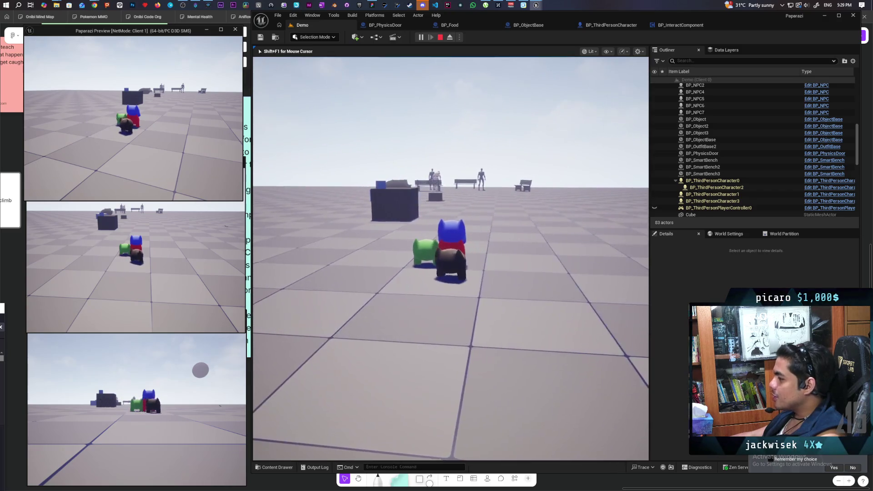
{"action": "key", "text": "space"}
{"action": "key", "text": "shift+F1"}
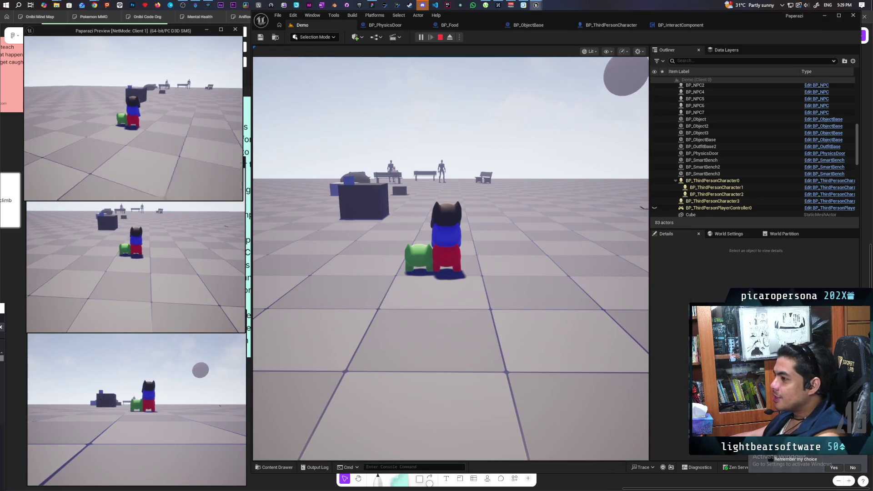
{"action": "left_click", "coordinate": [424, 189]}
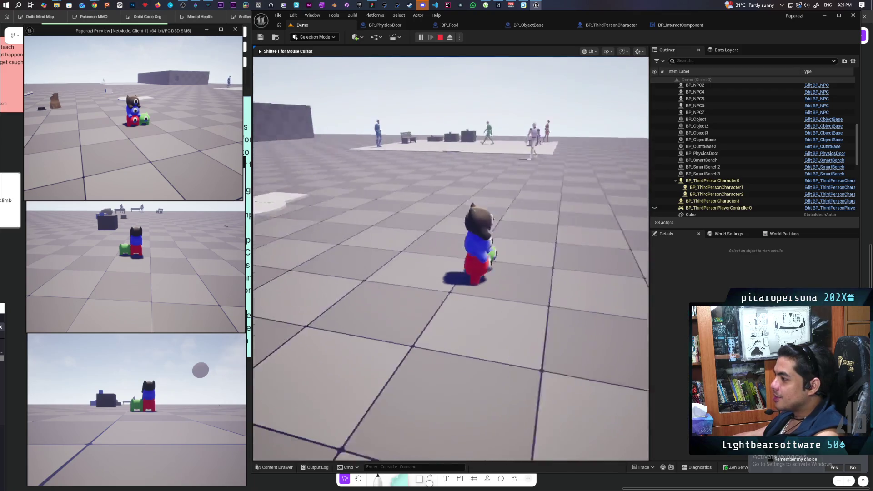
{"action": "key", "text": "w"}
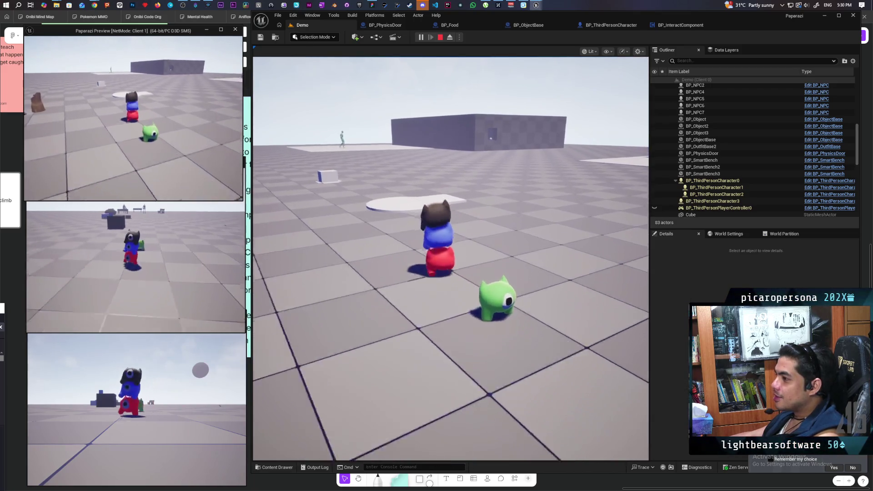
{"action": "key", "text": "w"}
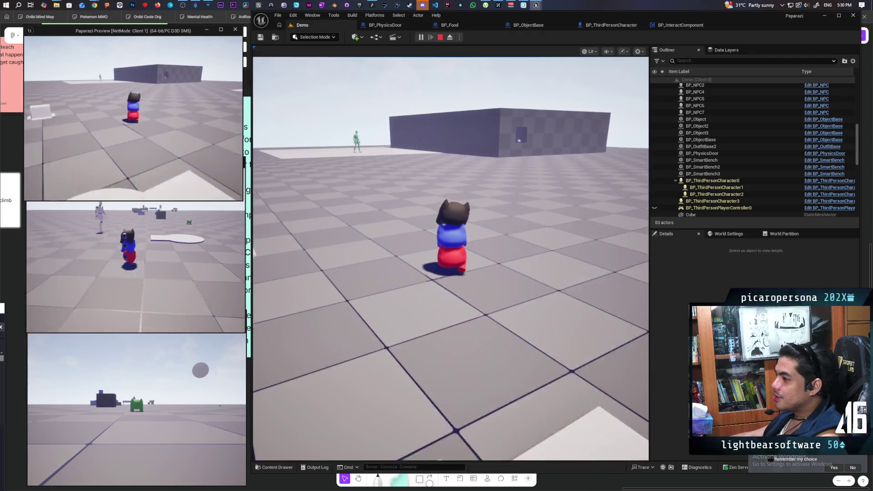
{"action": "key", "text": "w"}
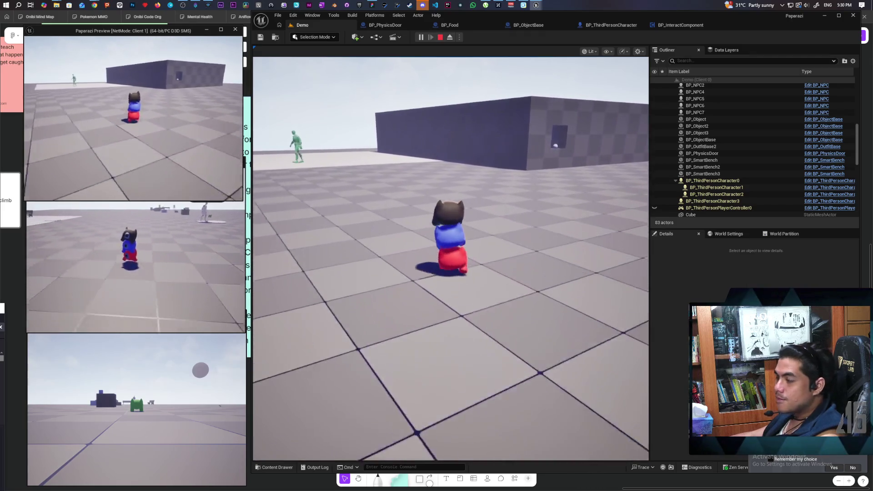
{"action": "key", "text": "w"}
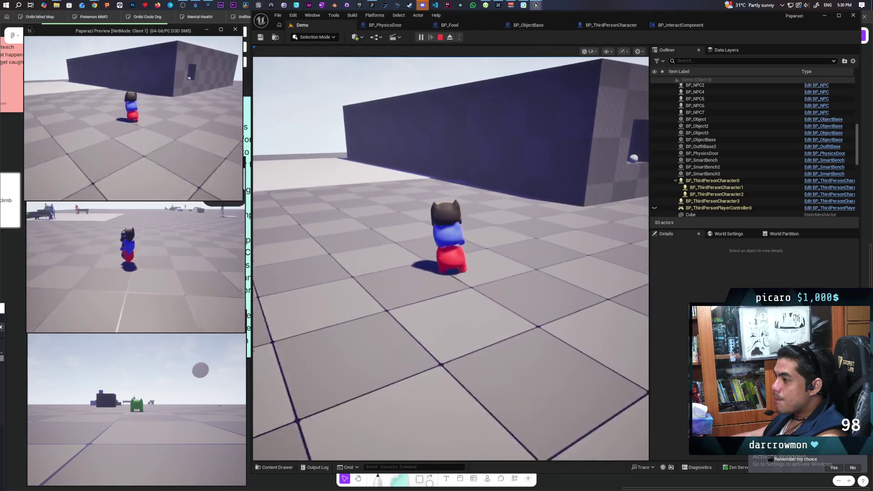
{"action": "key", "text": "w"}
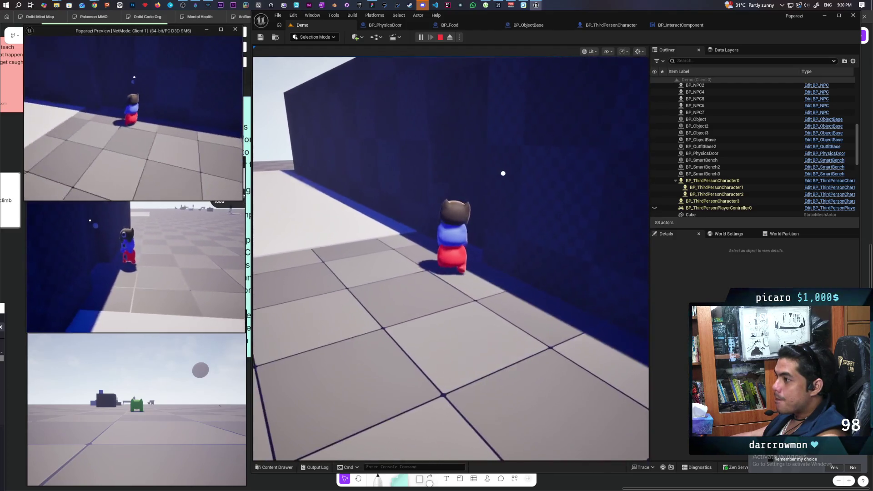
{"action": "key", "text": "w"}
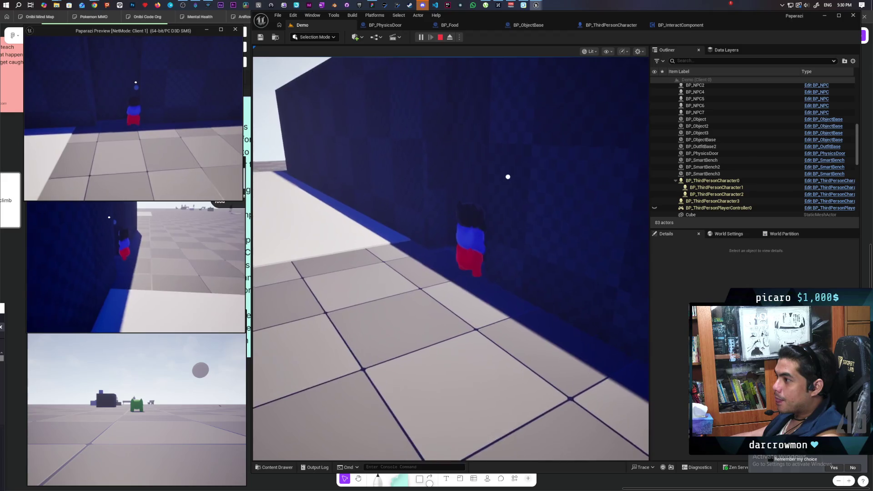
{"action": "left_click", "coordinate": [383, 182]}
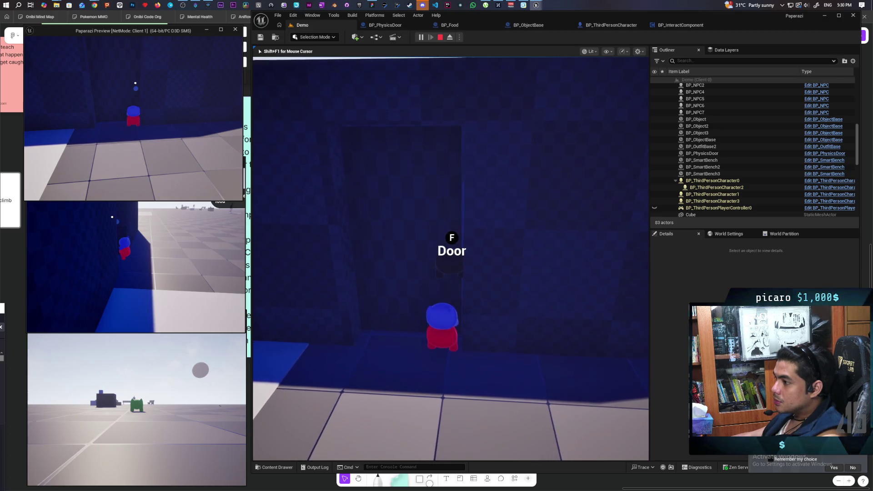
{"action": "key", "text": "Escape"}
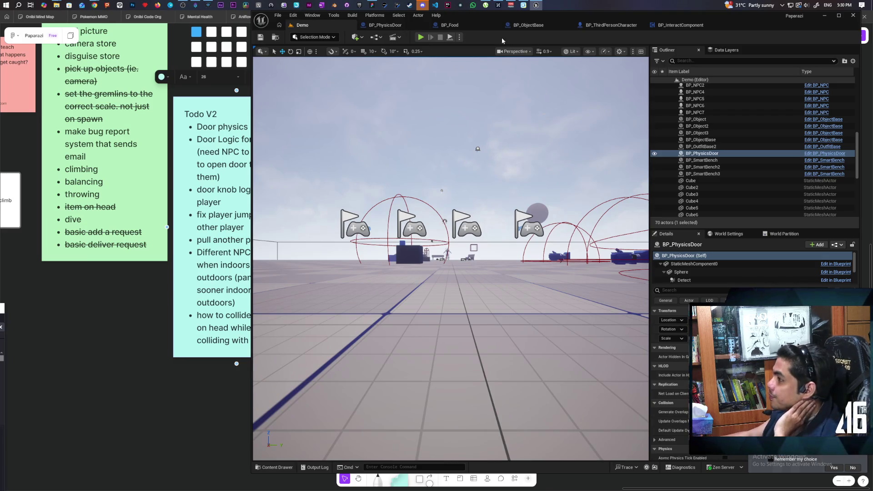
Step: From BP_PhysicsDoor's Interact graph, jump to the character's SV Request to Detach from Stack event
{"action": "left_click", "coordinate": [385, 25]}
{"action": "scroll", "coordinate": [530, 146], "scroll_direction": "down", "scroll_amount": 3}
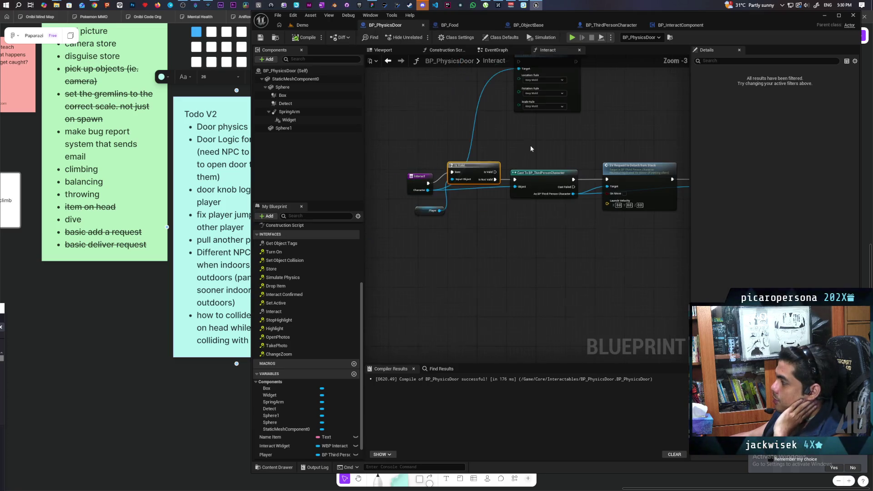
{"action": "scroll", "coordinate": [519, 150], "scroll_direction": "up", "scroll_amount": 3}
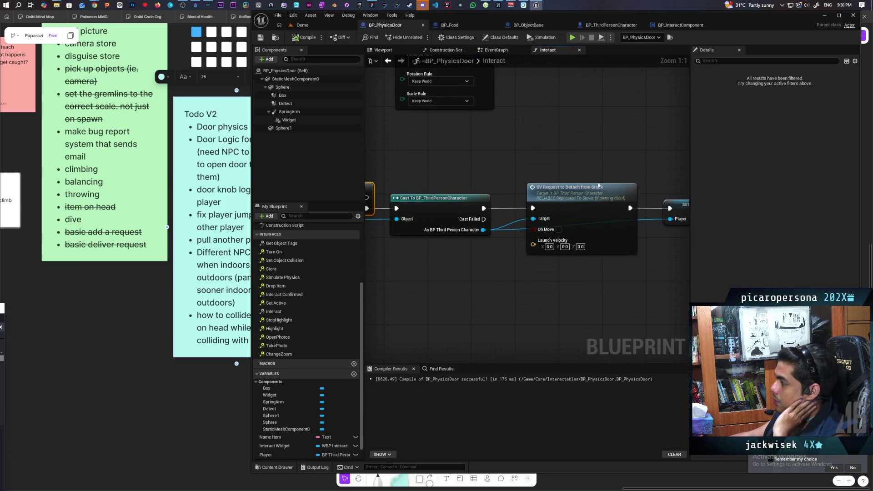
{"action": "double_click", "coordinate": [569, 205]}
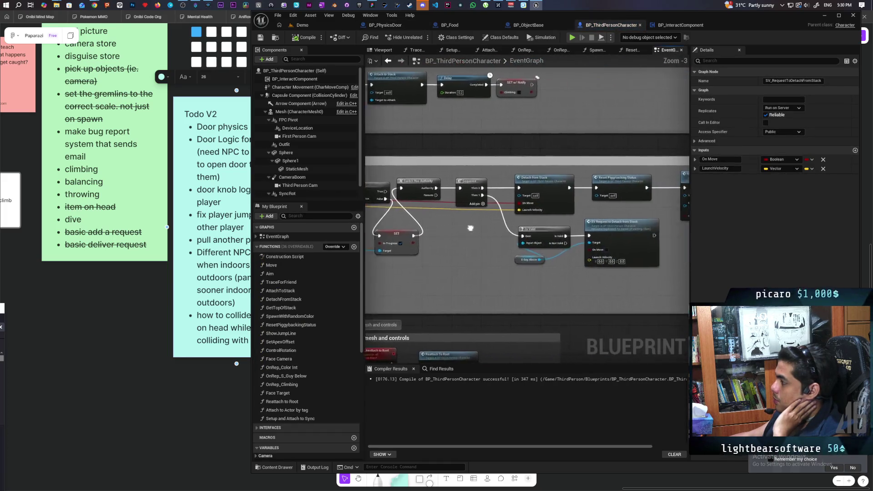
Step: Trace the Server Detatch authority and validity logic to Detach from Stack and open its function graph
{"action": "left_click_drag", "start_coordinate": [471, 240], "coordinate": [424, 239]}
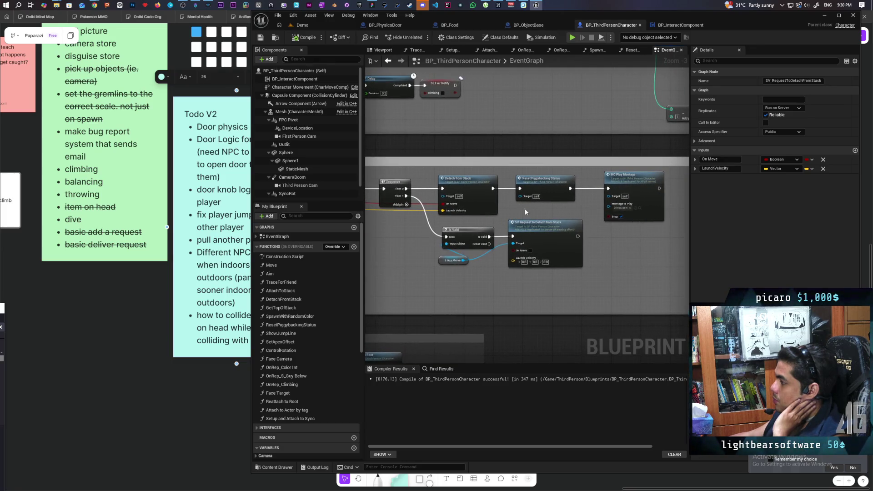
{"action": "mouse_move", "coordinate": [450, 294]}
{"action": "left_mouse_down"}
{"action": "mouse_move", "coordinate": [478, 275]}
{"action": "mouse_move", "coordinate": [449, 270]}
{"action": "mouse_move", "coordinate": [501, 237]}
{"action": "left_mouse_up"}
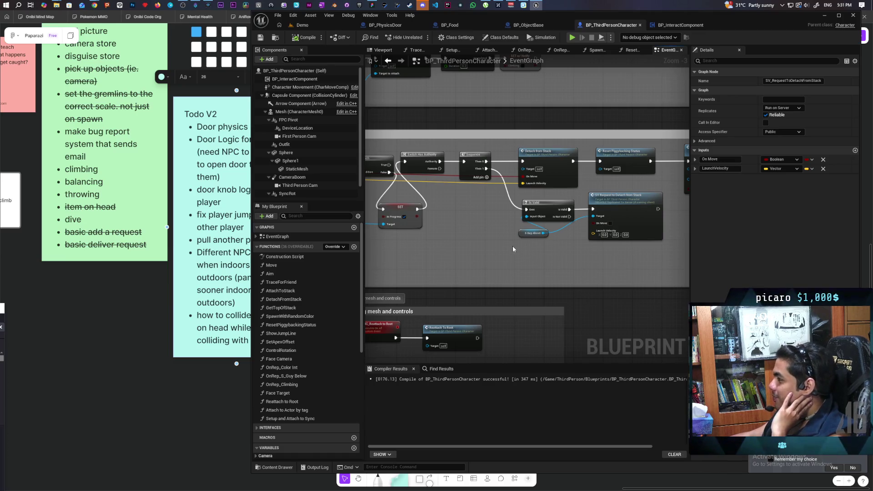
{"action": "mouse_move", "coordinate": [549, 255]}
{"action": "left_mouse_down"}
{"action": "mouse_move", "coordinate": [504, 257]}
{"action": "mouse_move", "coordinate": [591, 260]}
{"action": "mouse_move", "coordinate": [470, 271]}
{"action": "left_mouse_up"}
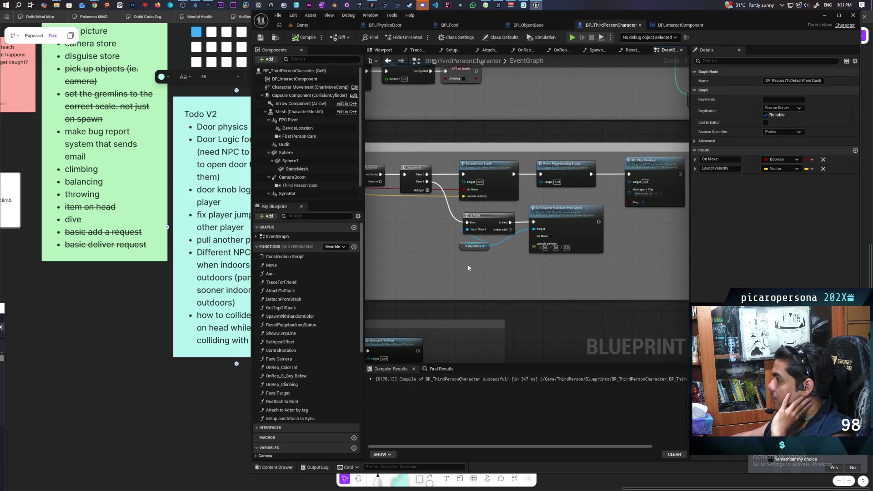
{"action": "key", "text": "Home"}
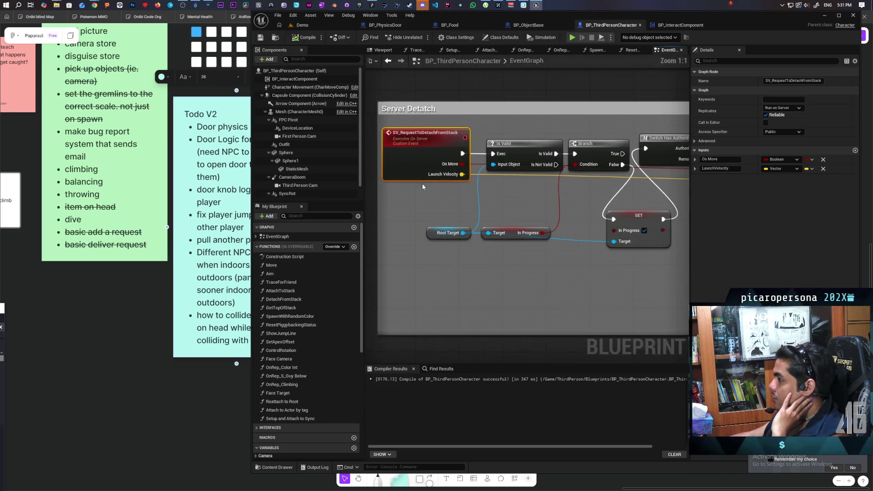
{"action": "scroll", "coordinate": [546, 258], "scroll_direction": "up", "scroll_amount": 3}
{"action": "mouse_move", "coordinate": [547, 259]}
{"action": "left_mouse_down"}
{"action": "mouse_move", "coordinate": [479, 254]}
{"action": "mouse_move", "coordinate": [381, 277]}
{"action": "left_mouse_up"}
{"action": "left_click_drag", "start_coordinate": [520, 188], "coordinate": [664, 179]}
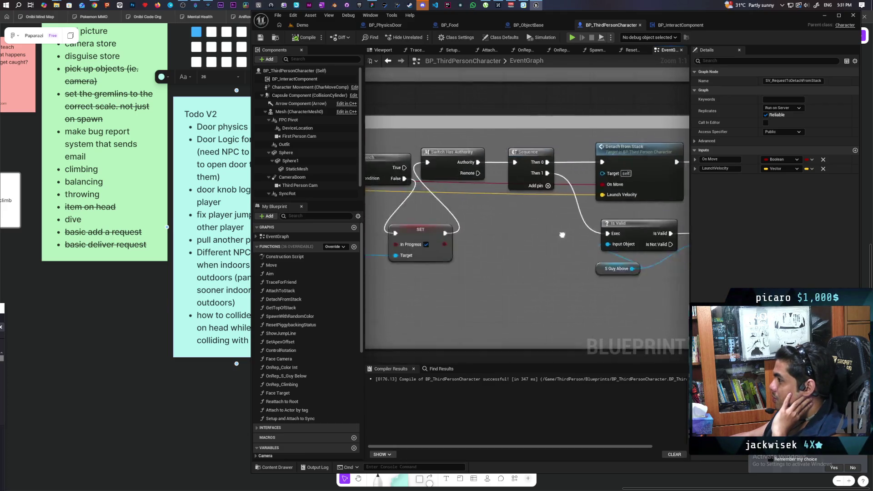
{"action": "mouse_move", "coordinate": [345, 255]}
{"action": "left_mouse_down"}
{"action": "mouse_move", "coordinate": [504, 225]}
{"action": "mouse_move", "coordinate": [366, 234]}
{"action": "left_mouse_up"}
{"action": "mouse_move", "coordinate": [539, 261]}
{"action": "left_mouse_down"}
{"action": "mouse_move", "coordinate": [444, 273]}
{"action": "mouse_move", "coordinate": [656, 249]}
{"action": "left_mouse_up"}
{"action": "mouse_move", "coordinate": [500, 273]}
{"action": "left_mouse_down"}
{"action": "mouse_move", "coordinate": [576, 266]}
{"action": "mouse_move", "coordinate": [387, 272]}
{"action": "left_mouse_up"}
{"action": "left_click_drag", "start_coordinate": [654, 223], "coordinate": [590, 227]}
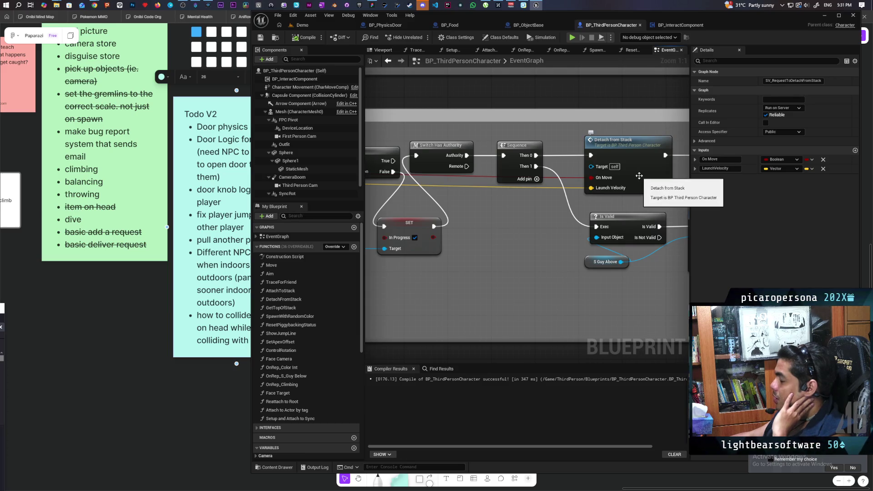
{"action": "double_click", "coordinate": [639, 175]}
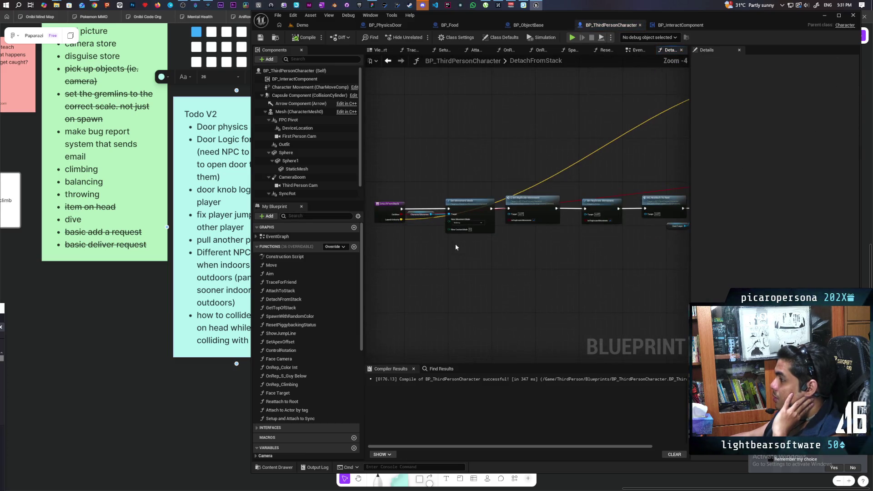
{"action": "scroll", "coordinate": [473, 257], "scroll_direction": "up", "scroll_amount": 2}
{"action": "scroll", "coordinate": [473, 253], "scroll_direction": "down", "scroll_amount": 1}
{"action": "mouse_move", "coordinate": [476, 257]}
{"action": "left_mouse_down"}
{"action": "mouse_move", "coordinate": [388, 305]}
{"action": "mouse_move", "coordinate": [440, 302]}
{"action": "mouse_move", "coordinate": [459, 314]}
{"action": "mouse_move", "coordinate": [415, 312]}
{"action": "mouse_move", "coordinate": [481, 305]}
{"action": "mouse_move", "coordinate": [411, 302]}
{"action": "mouse_move", "coordinate": [372, 271]}
{"action": "mouse_move", "coordinate": [507, 262]}
{"action": "left_mouse_up"}
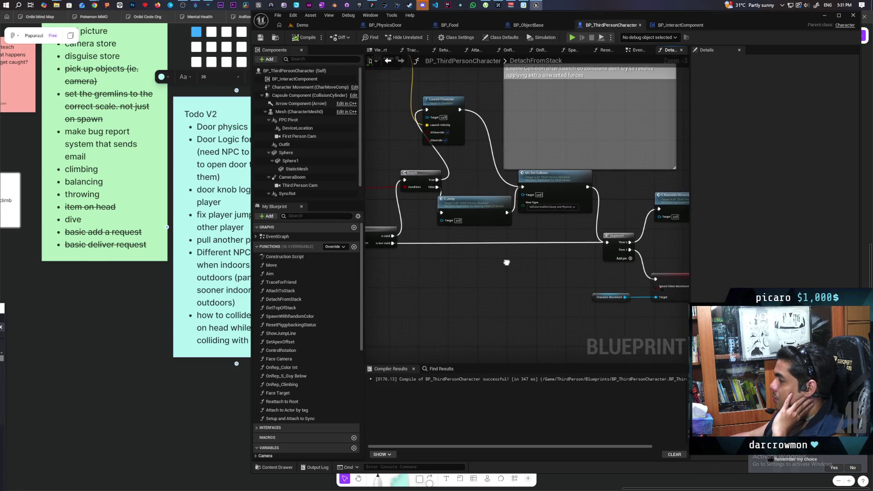
{"action": "scroll", "coordinate": [493, 269], "scroll_direction": "down", "scroll_amount": 1}
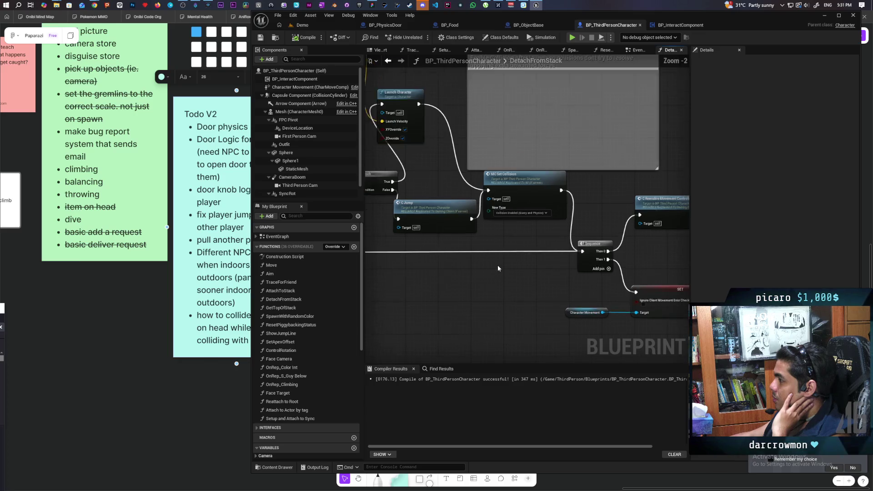
{"action": "scroll", "coordinate": [498, 268], "scroll_direction": "up", "scroll_amount": 2}
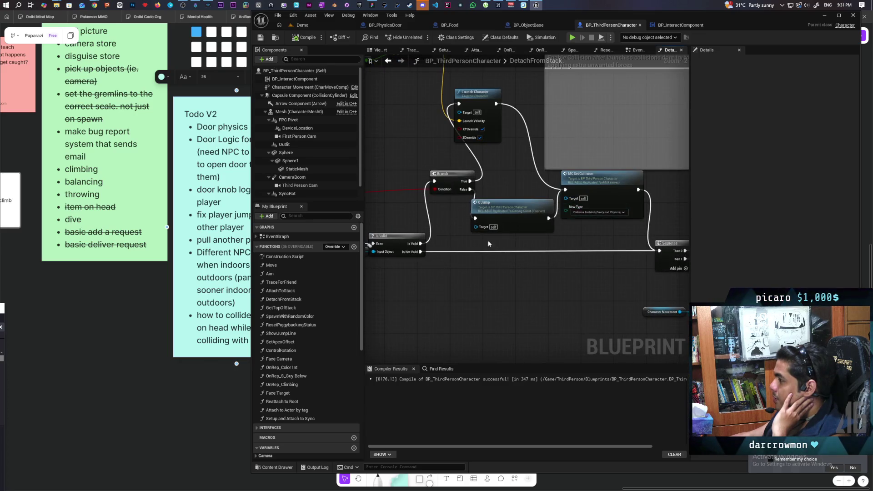
{"action": "scroll", "coordinate": [495, 244], "scroll_direction": "down", "scroll_amount": 1}
{"action": "mouse_move", "coordinate": [494, 241]}
{"action": "left_mouse_down"}
{"action": "mouse_move", "coordinate": [464, 220]}
{"action": "mouse_move", "coordinate": [469, 249]}
{"action": "mouse_move", "coordinate": [619, 245]}
{"action": "mouse_move", "coordinate": [419, 263]}
{"action": "left_mouse_up"}
{"action": "left_click_drag", "start_coordinate": [570, 274], "coordinate": [470, 329]}
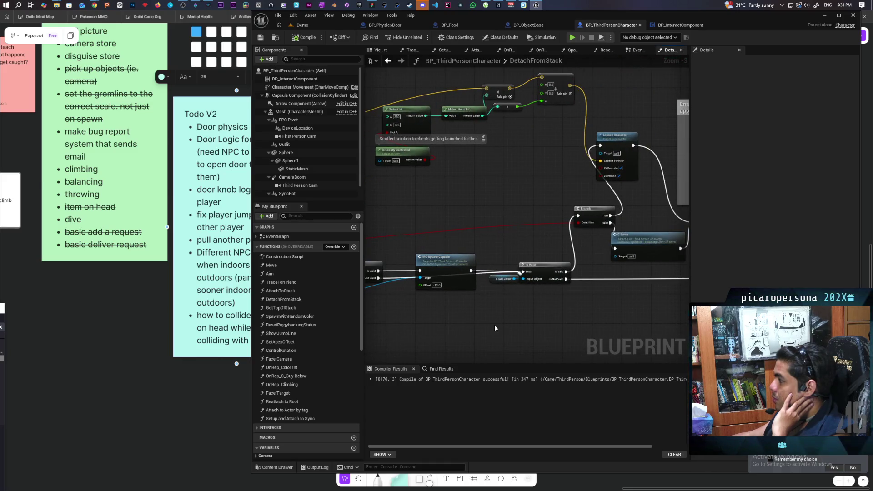
{"action": "mouse_move", "coordinate": [538, 320]}
{"action": "left_mouse_down"}
{"action": "mouse_move", "coordinate": [528, 304]}
{"action": "mouse_move", "coordinate": [389, 293]}
{"action": "mouse_move", "coordinate": [503, 279]}
{"action": "left_mouse_up"}
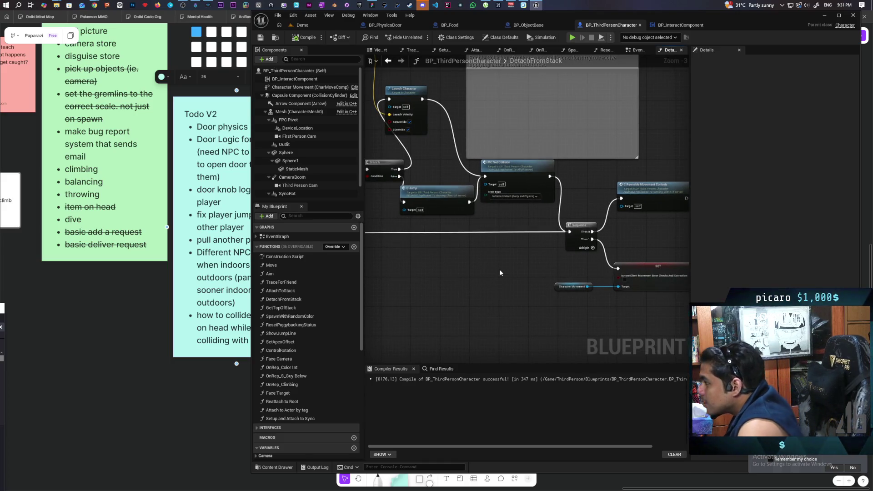
{"action": "scroll", "coordinate": [493, 264], "scroll_direction": "down", "scroll_amount": 3}
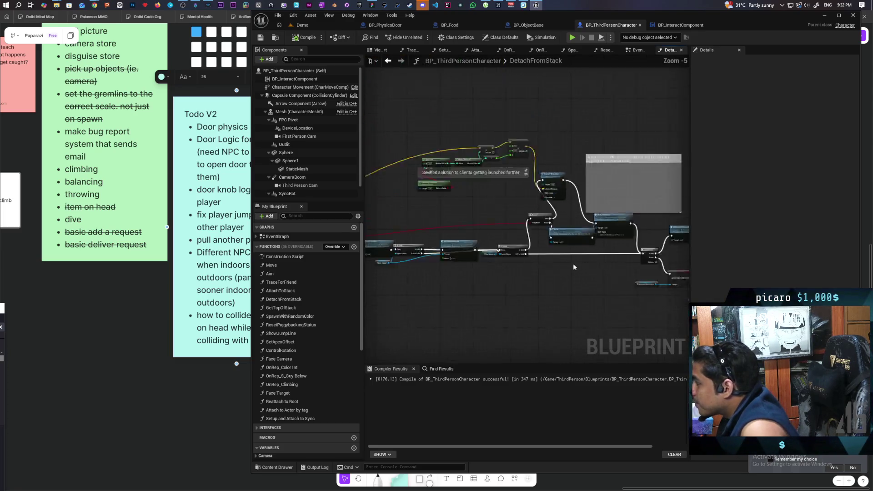
{"action": "scroll", "coordinate": [495, 271], "scroll_direction": "up", "scroll_amount": 3}
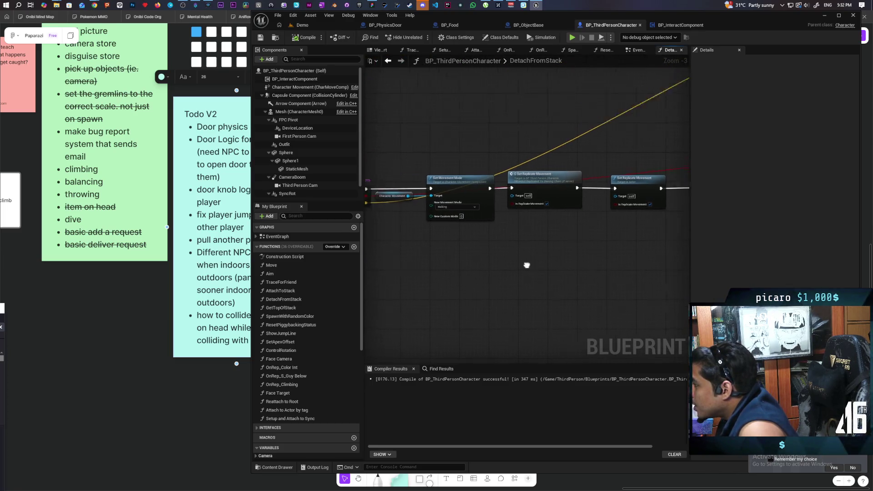
{"action": "left_click_drag", "start_coordinate": [579, 262], "coordinate": [550, 263]}
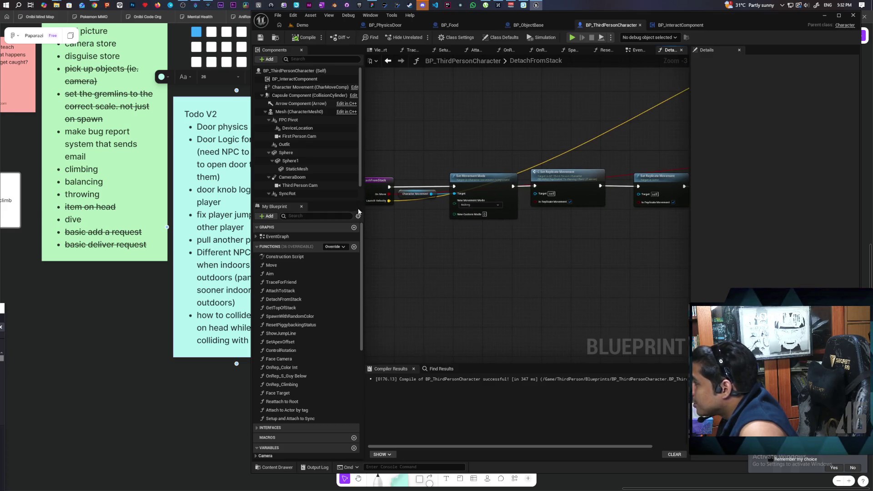
{"action": "left_click", "coordinate": [384, 61]}
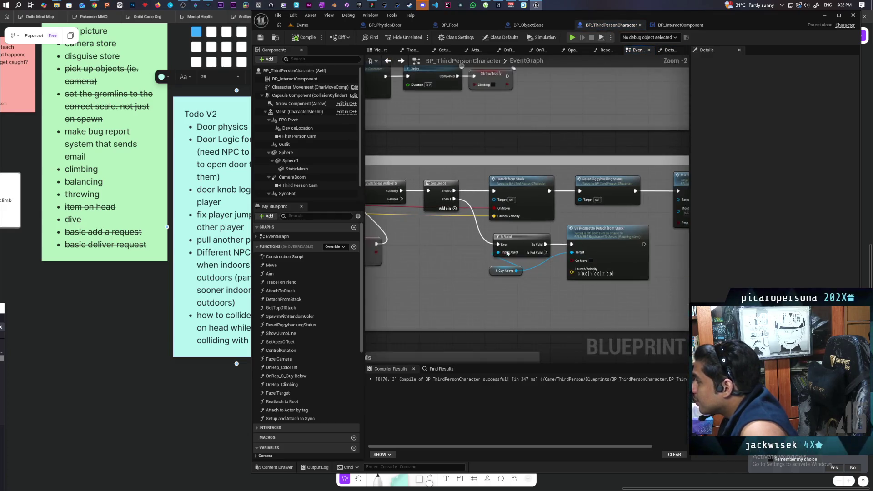
{"action": "mouse_move", "coordinate": [597, 307]}
{"action": "left_mouse_down"}
{"action": "mouse_move", "coordinate": [569, 308]}
{"action": "mouse_move", "coordinate": [607, 285]}
{"action": "mouse_move", "coordinate": [513, 280]}
{"action": "mouse_move", "coordinate": [576, 276]}
{"action": "left_mouse_up"}
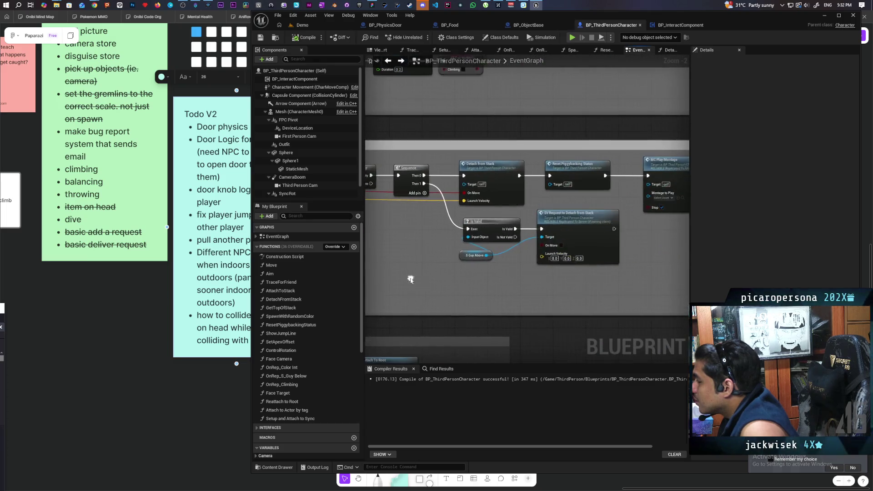
{"action": "double_click", "coordinate": [493, 175]}
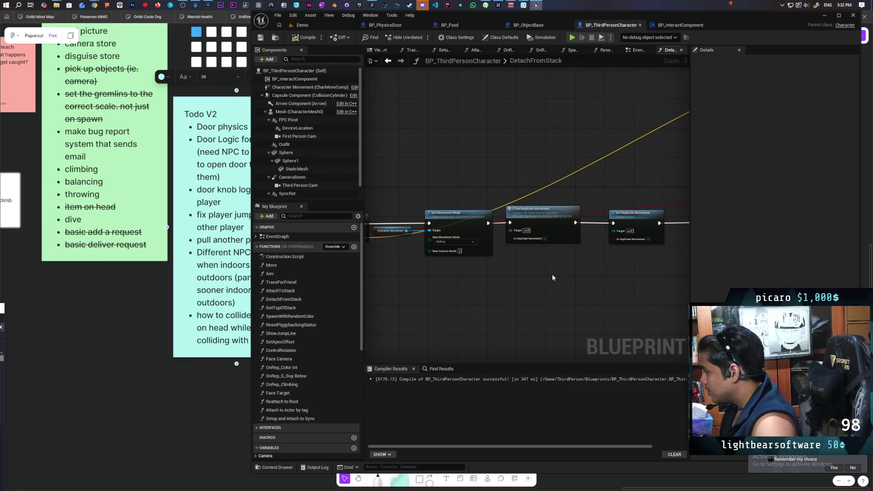
{"action": "mouse_move", "coordinate": [564, 277]}
{"action": "left_mouse_down"}
{"action": "mouse_move", "coordinate": [444, 300]}
{"action": "mouse_move", "coordinate": [480, 306]}
{"action": "mouse_move", "coordinate": [481, 319]}
{"action": "mouse_move", "coordinate": [400, 320]}
{"action": "mouse_move", "coordinate": [640, 291]}
{"action": "mouse_move", "coordinate": [622, 297]}
{"action": "left_mouse_up"}
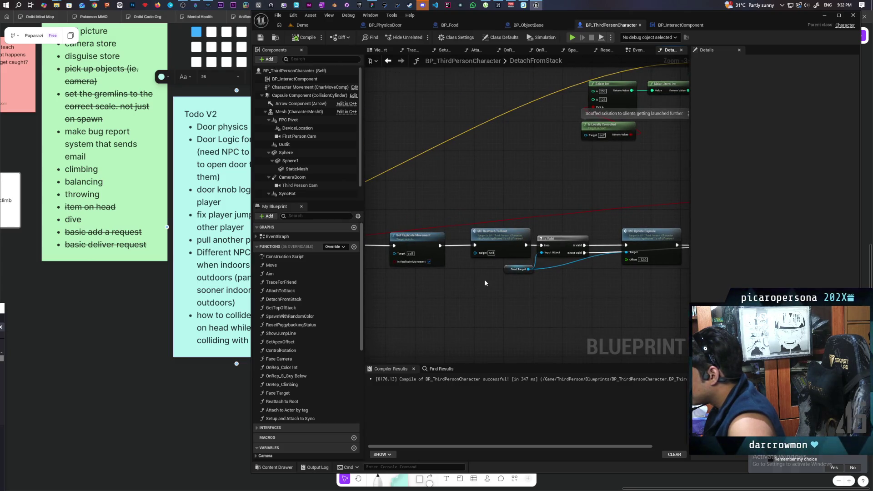
{"action": "scroll", "coordinate": [465, 268], "scroll_direction": "up", "scroll_amount": 3}
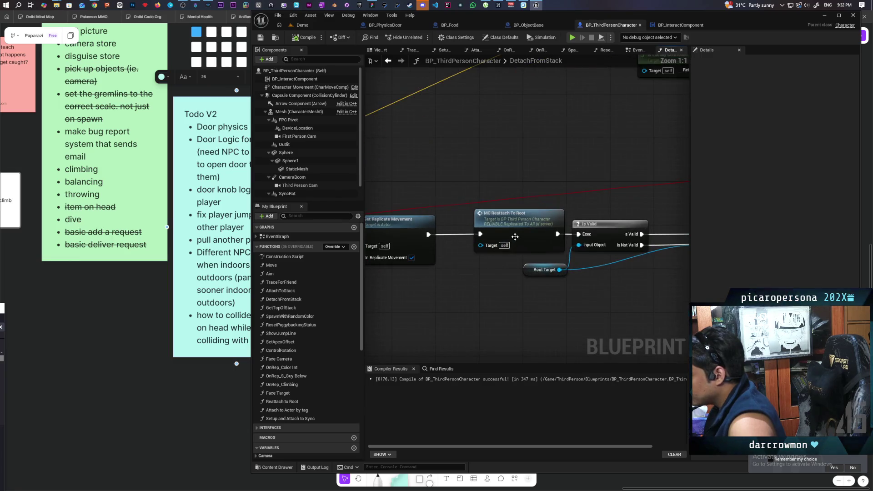
Step: Jump from the MC Reattach To Root call to its event and inspect the Reattach to Root function graph
{"action": "left_click", "coordinate": [508, 233]}
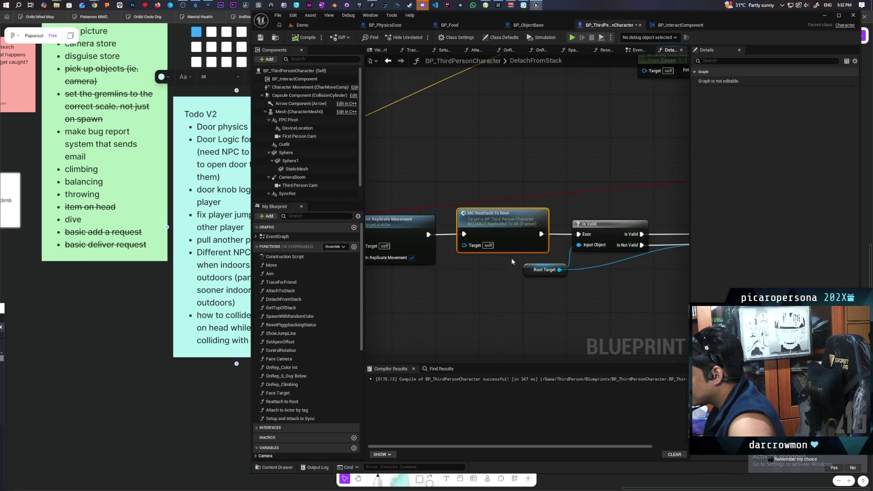
{"action": "double_click", "coordinate": [513, 237]}
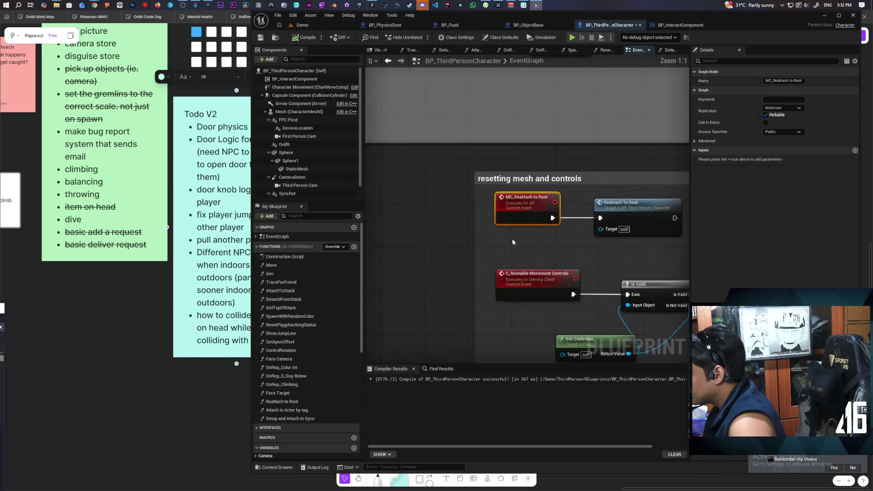
{"action": "double_click", "coordinate": [568, 214]}
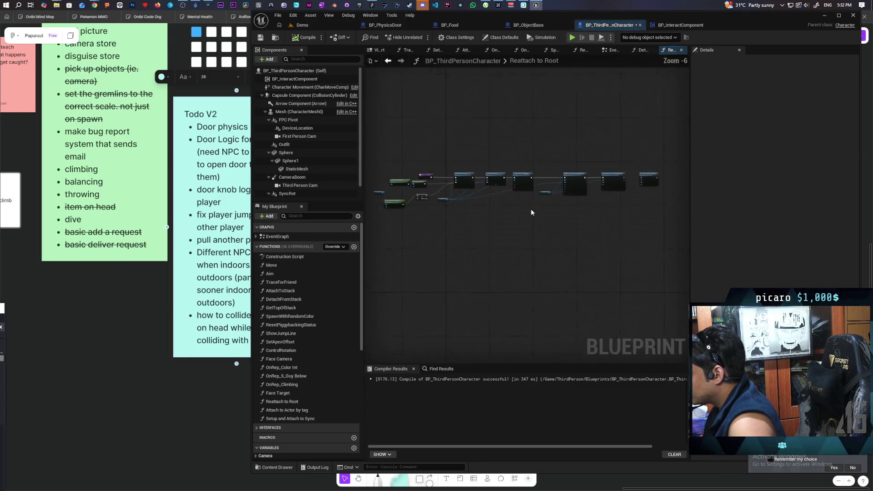
{"action": "scroll", "coordinate": [437, 213], "scroll_direction": "up", "scroll_amount": 3}
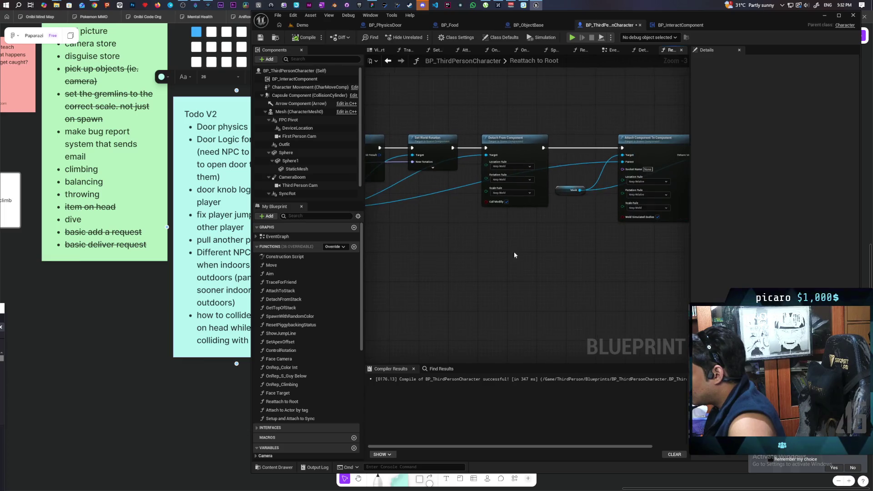
{"action": "mouse_move", "coordinate": [484, 247]}
{"action": "left_mouse_down"}
{"action": "mouse_move", "coordinate": [460, 249]}
{"action": "mouse_move", "coordinate": [617, 262]}
{"action": "mouse_move", "coordinate": [586, 269]}
{"action": "left_mouse_up"}
{"action": "scroll", "coordinate": [588, 267], "scroll_direction": "down", "scroll_amount": 1}
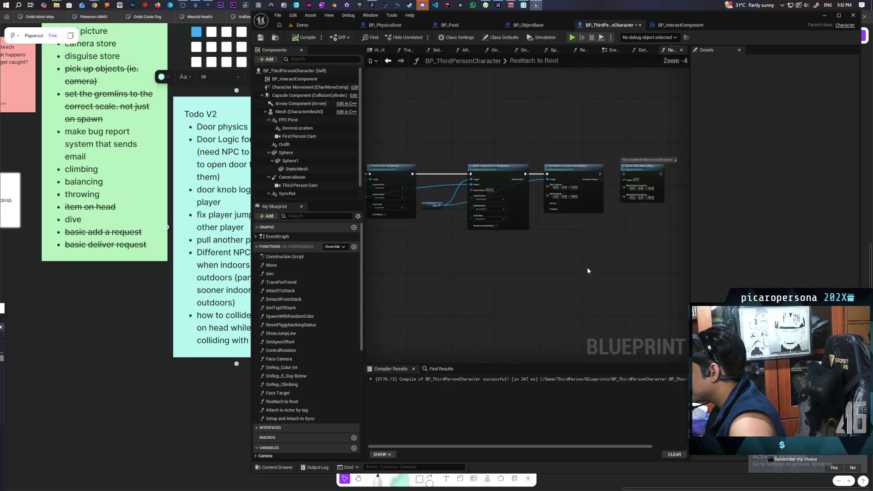
{"action": "left_click_drag", "start_coordinate": [587, 267], "coordinate": [624, 263]}
{"action": "mouse_move", "coordinate": [521, 264]}
{"action": "left_mouse_down"}
{"action": "mouse_move", "coordinate": [586, 261]}
{"action": "mouse_move", "coordinate": [567, 247]}
{"action": "left_mouse_up"}
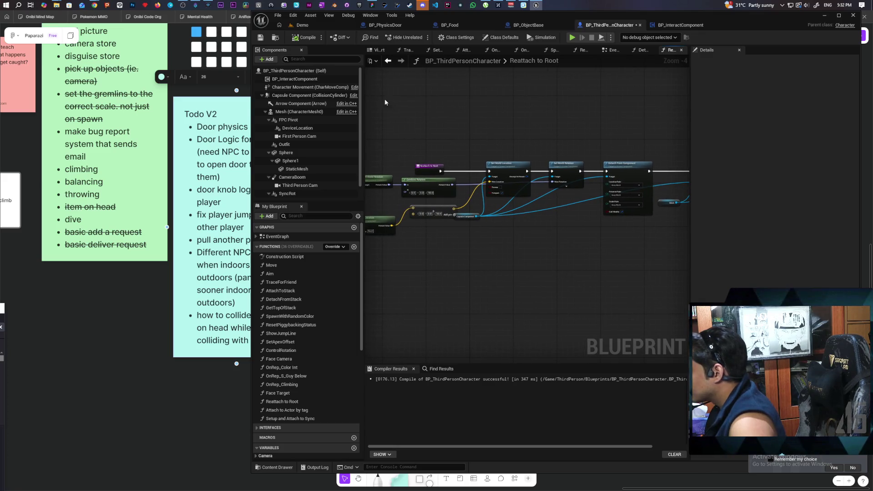
Step: Go back to the character's EventGraph, review the Server Detatch block, and switch to BP_PhysicsDoor
{"action": "key", "text": "alt+Left"}
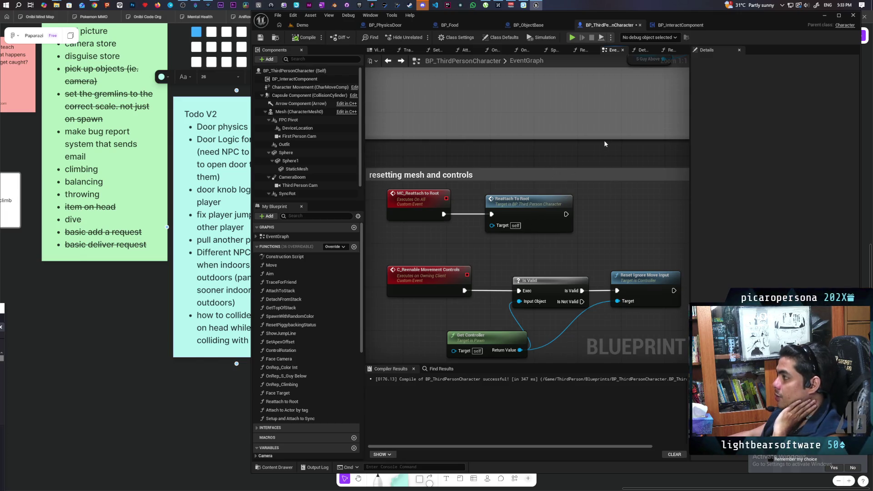
{"action": "mouse_move", "coordinate": [611, 131]}
{"action": "left_mouse_down"}
{"action": "mouse_move", "coordinate": [532, 248]}
{"action": "mouse_move", "coordinate": [529, 272]}
{"action": "left_mouse_up"}
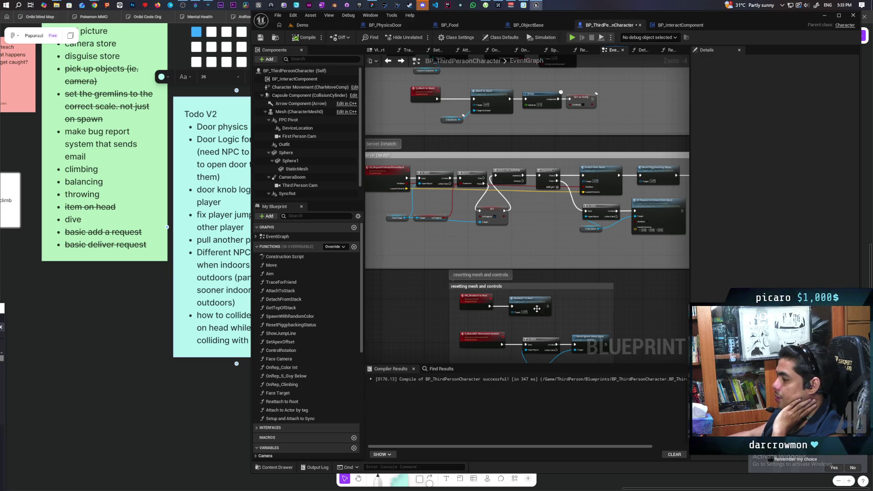
{"action": "left_click", "coordinate": [671, 26]}
{"action": "left_click", "coordinate": [610, 26]}
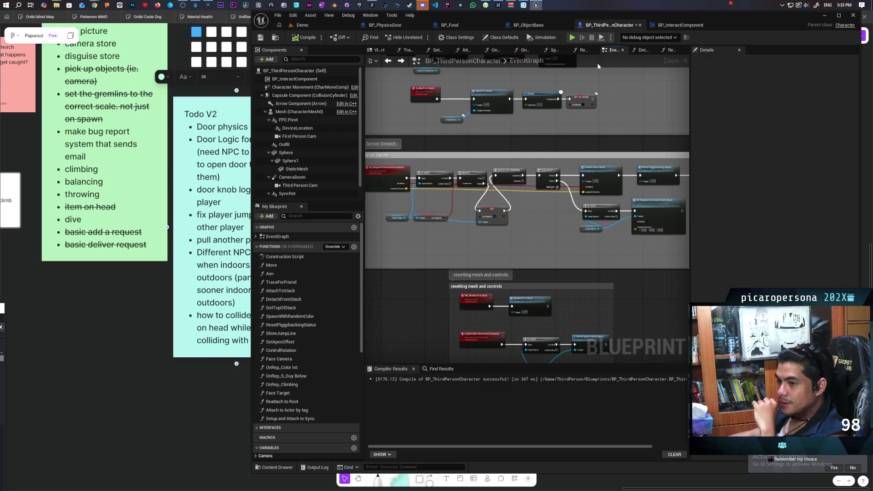
{"action": "left_click", "coordinate": [384, 25]}
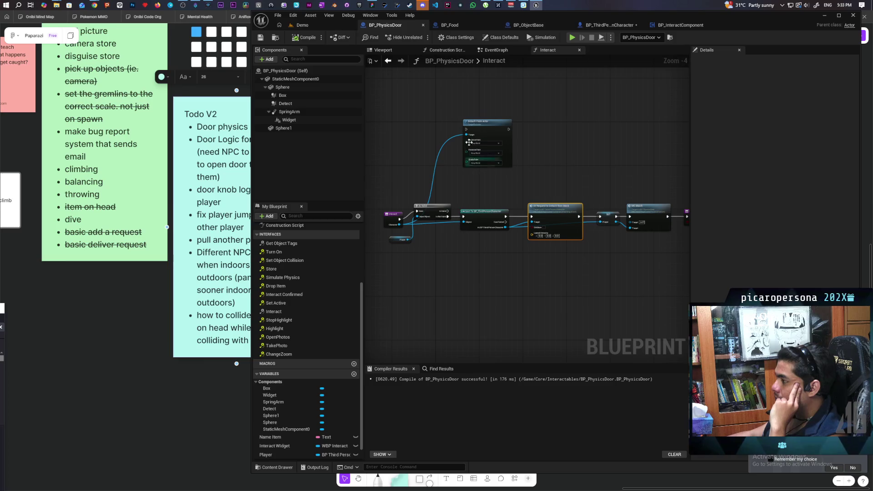
Step: Add a 'Hello' Print String after Attach Actor To Component in MC Attach, then start the multiplayer test
{"action": "scroll", "coordinate": [391, 218], "scroll_direction": "up", "scroll_amount": 4}
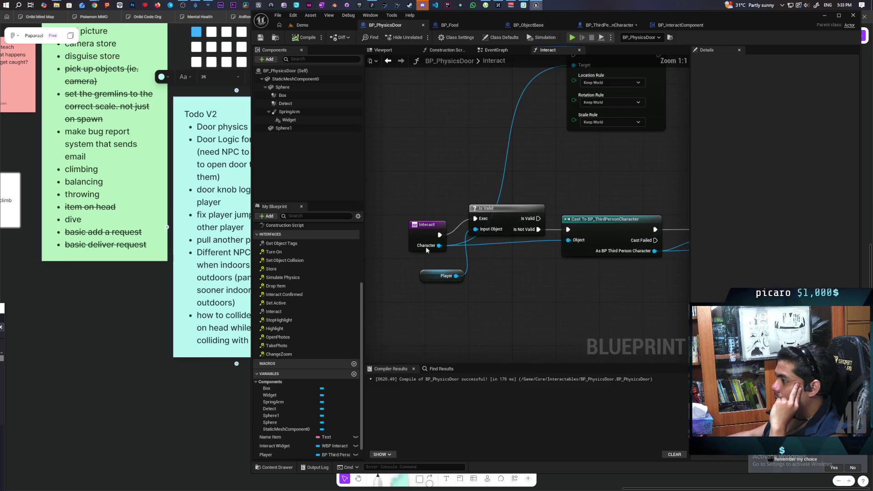
{"action": "left_click", "coordinate": [422, 220]}
{"action": "left_click_drag", "start_coordinate": [422, 222], "coordinate": [423, 224]}
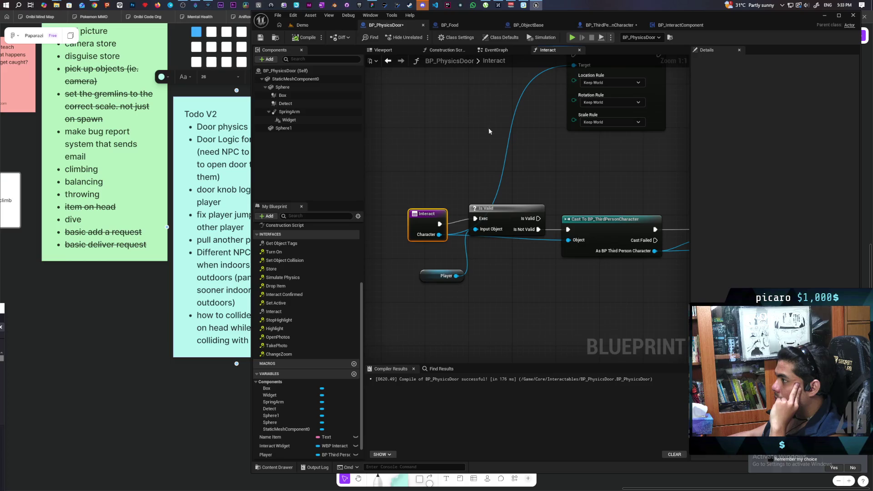
{"action": "left_click", "coordinate": [495, 50]}
{"action": "scroll", "coordinate": [538, 193], "scroll_direction": "up", "scroll_amount": 1}
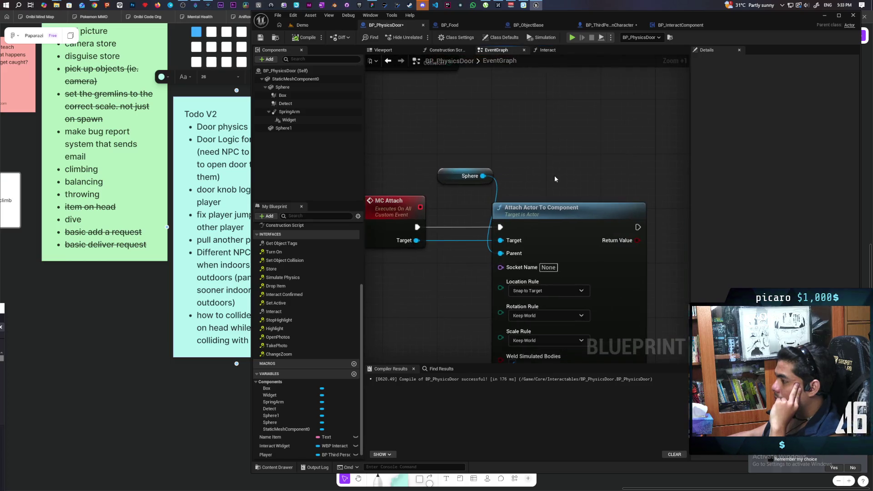
{"action": "left_click", "coordinate": [410, 226]}
{"action": "left_click_drag", "start_coordinate": [663, 260], "coordinate": [604, 257]}
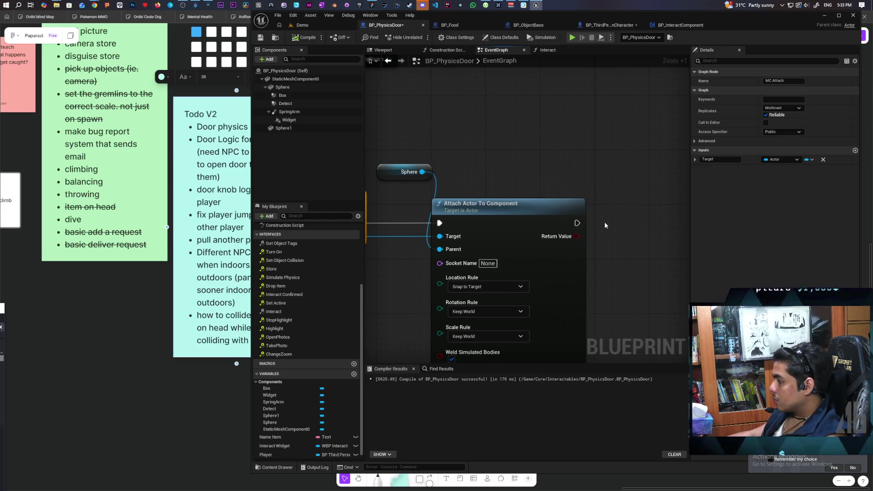
{"action": "key", "text": "ctrl+v"}
{"action": "left_click_drag", "start_coordinate": [605, 242], "coordinate": [610, 236]}
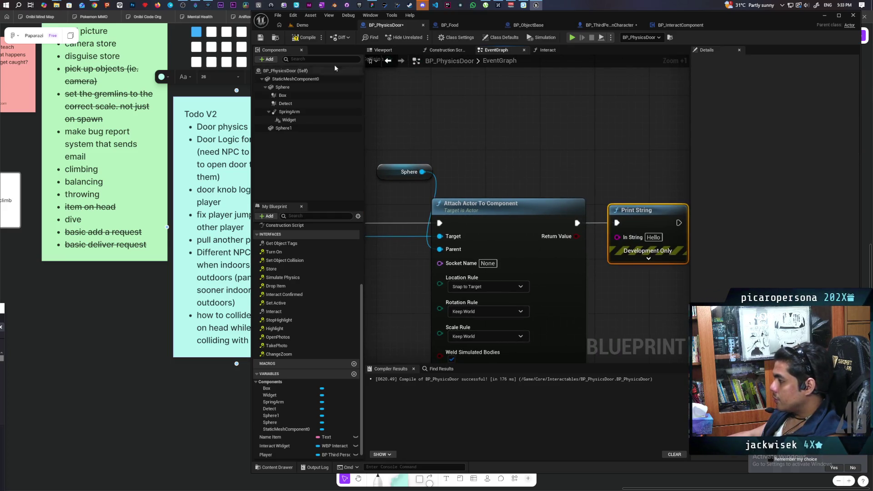
{"action": "left_click", "coordinate": [313, 23]}
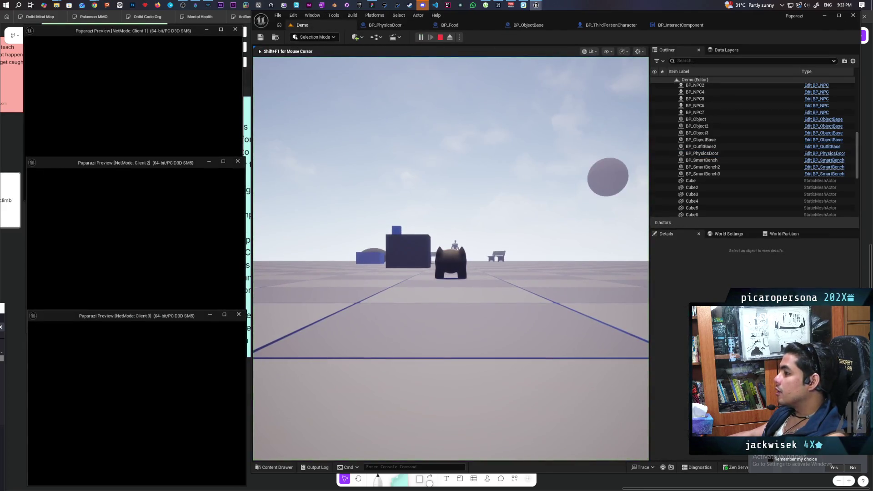
Step: Walk and jump the client characters so the black character climbs onto the stack
{"action": "key", "text": "alt+Tab"}
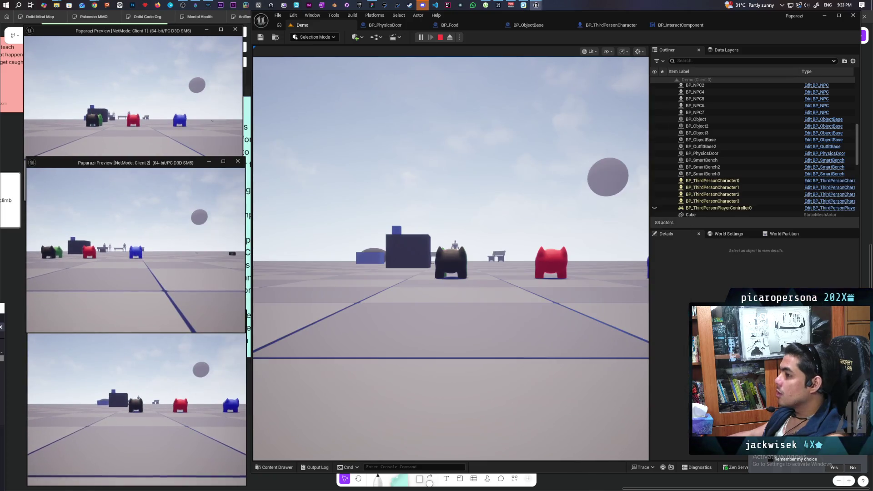
{"action": "left_click", "coordinate": [175, 157]}
{"action": "key", "text": "w"}
{"action": "key", "text": "space"}
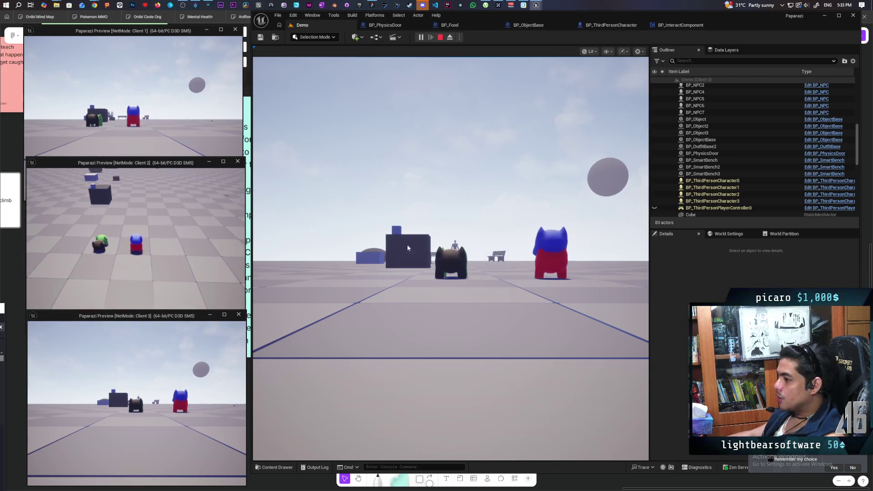
{"action": "left_click", "coordinate": [391, 244]}
{"action": "key", "text": "w"}
{"action": "key", "text": "space"}
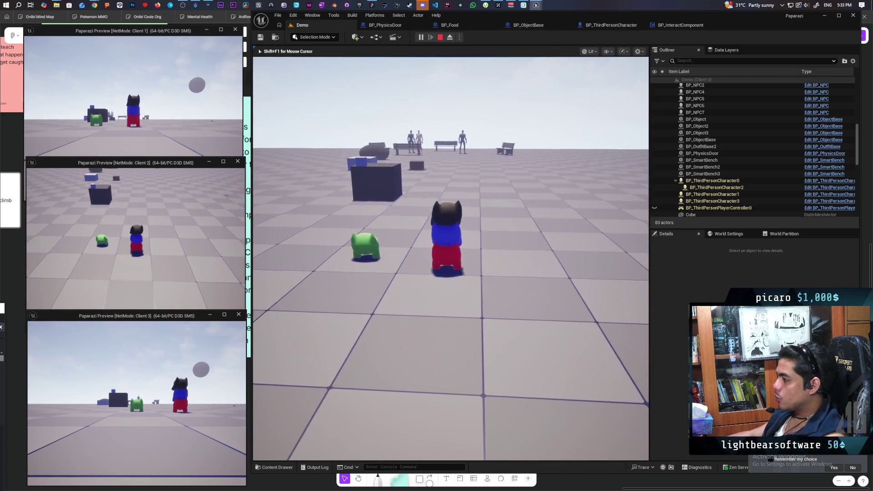
{"action": "key", "text": "alt+Tab"}
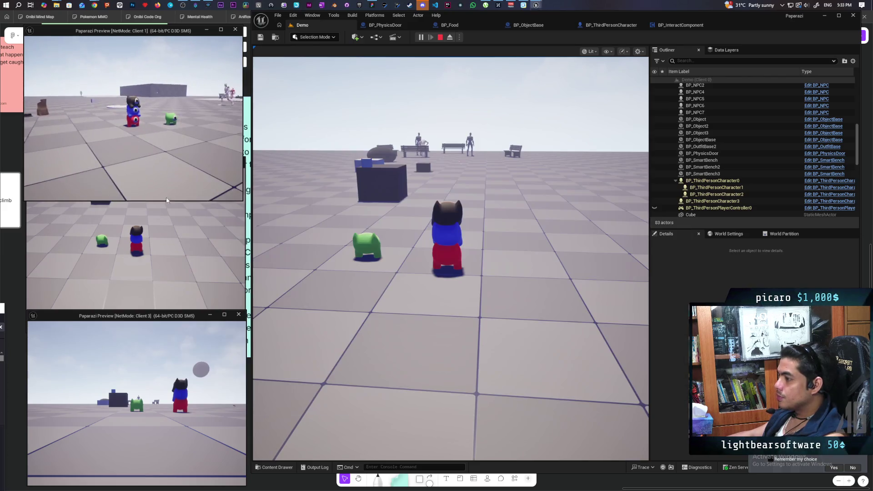
{"action": "left_click", "coordinate": [450, 255]}
{"action": "key", "text": "w"}
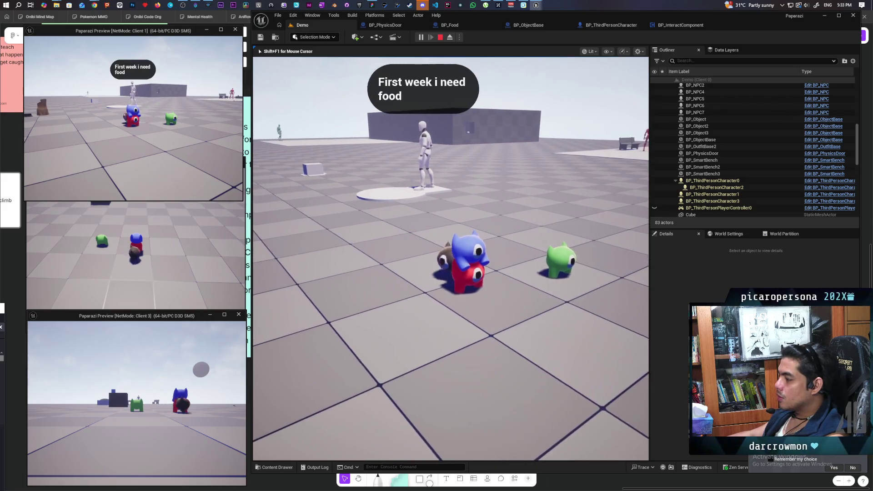
{"action": "key", "text": "space"}
Step: Interact with the door using F, check the Client 2 and Client 3 previews, then stop the session
{"action": "key", "text": "alt+Tab"}
{"action": "key", "text": "Escape"}
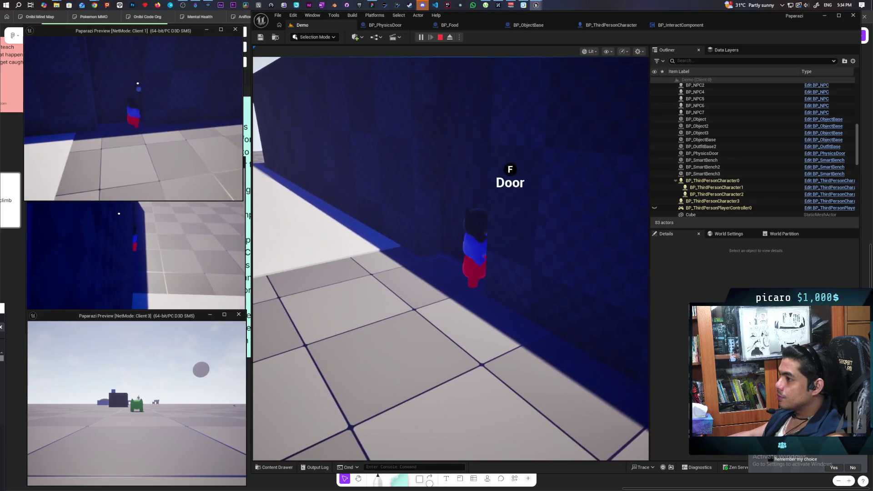
{"action": "key", "text": "alt+Tab"}
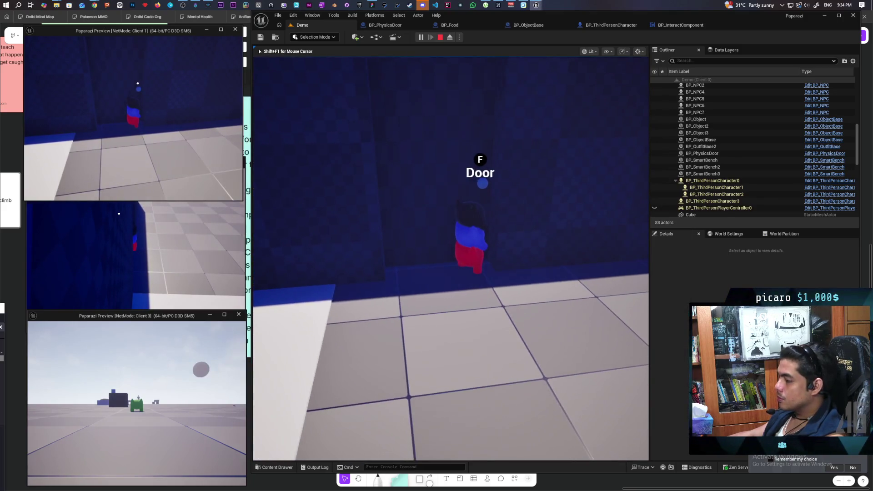
{"action": "key", "text": "f"}
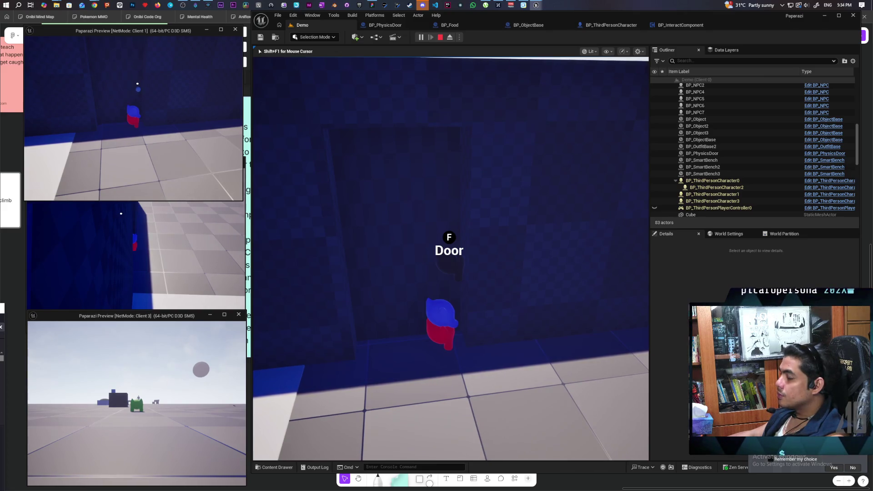
{"action": "key", "text": "alt+Tab"}
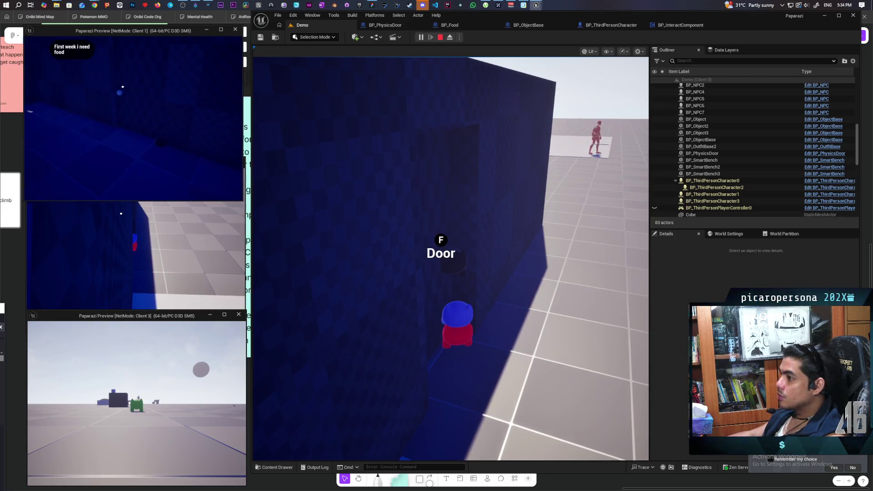
{"action": "key", "text": "alt+Tab"}
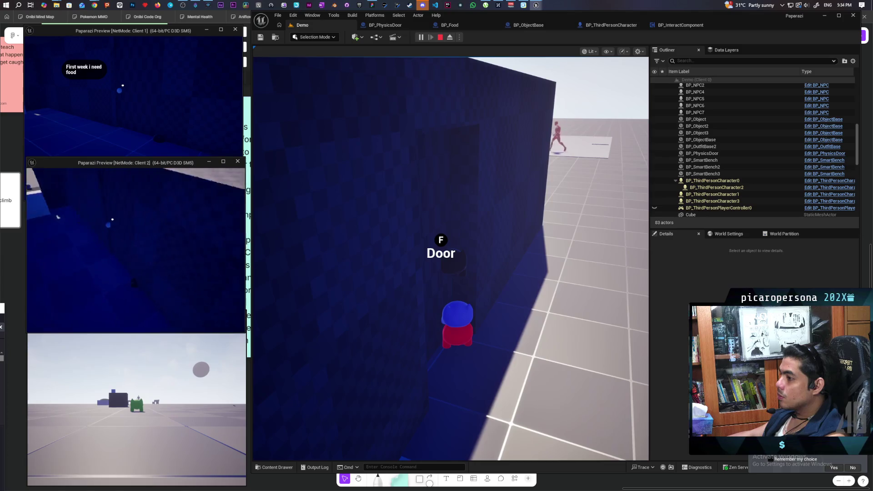
{"action": "key", "text": "alt+Tab"}
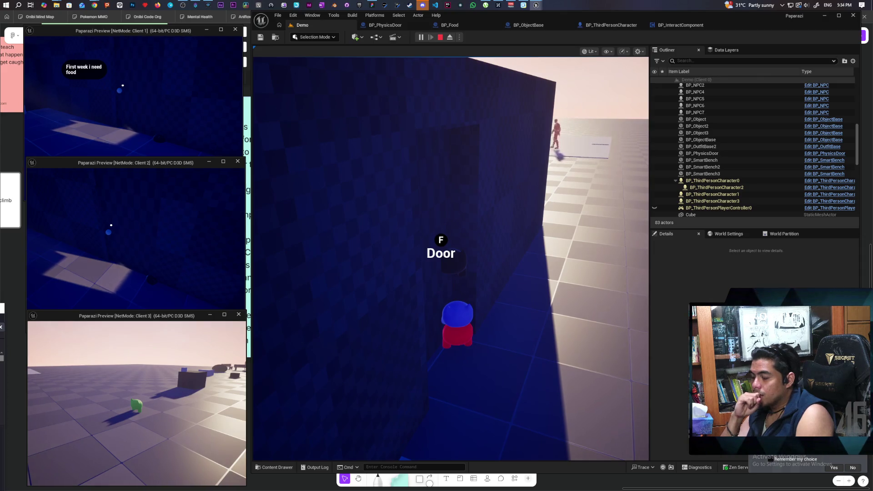
{"action": "key", "text": "Escape"}
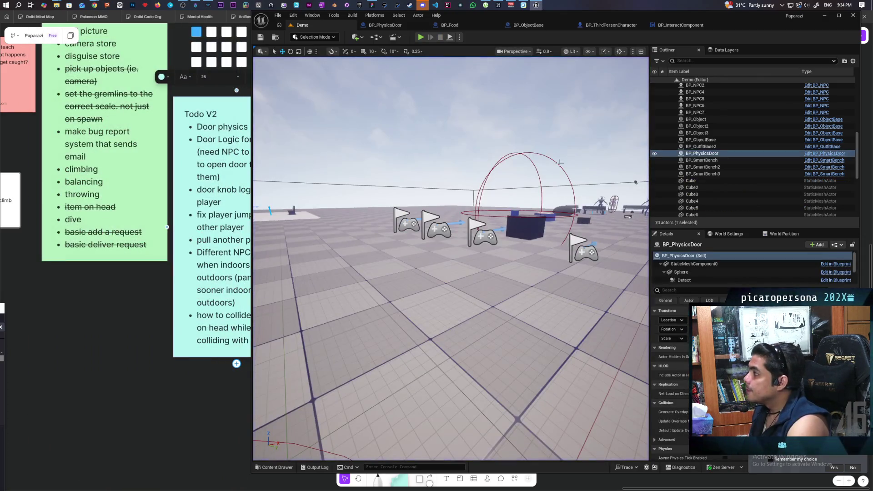
Step: In the door's Interact function, move SV Request to Detach aside and wire the cast straight into SET
{"action": "left_click", "coordinate": [672, 26]}
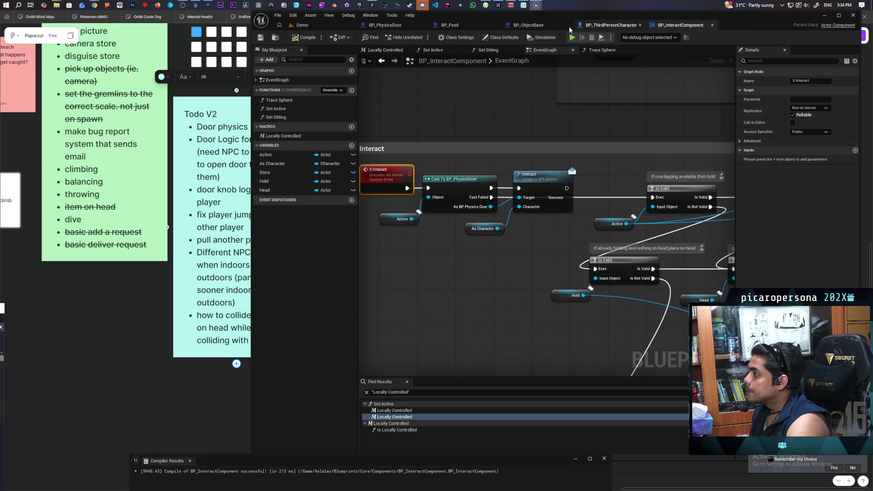
{"action": "left_click", "coordinate": [398, 25]}
{"action": "scroll", "coordinate": [497, 205], "scroll_direction": "down", "scroll_amount": 4}
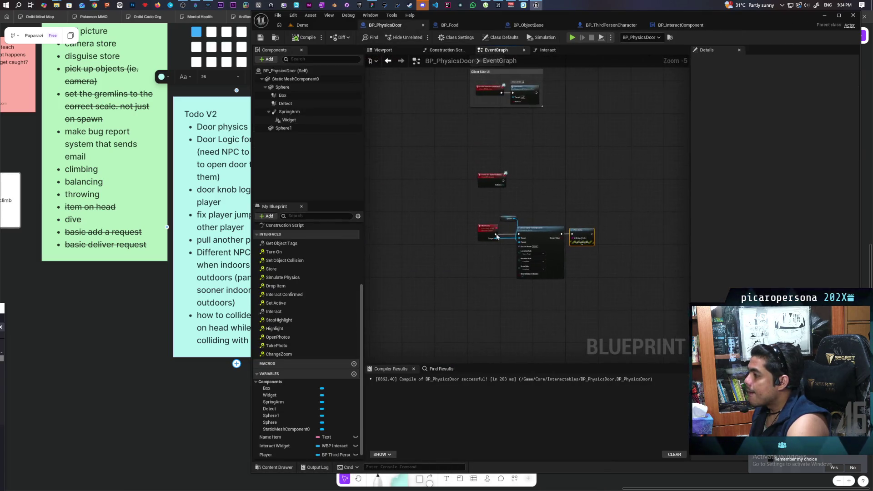
{"action": "left_click", "coordinate": [547, 51]}
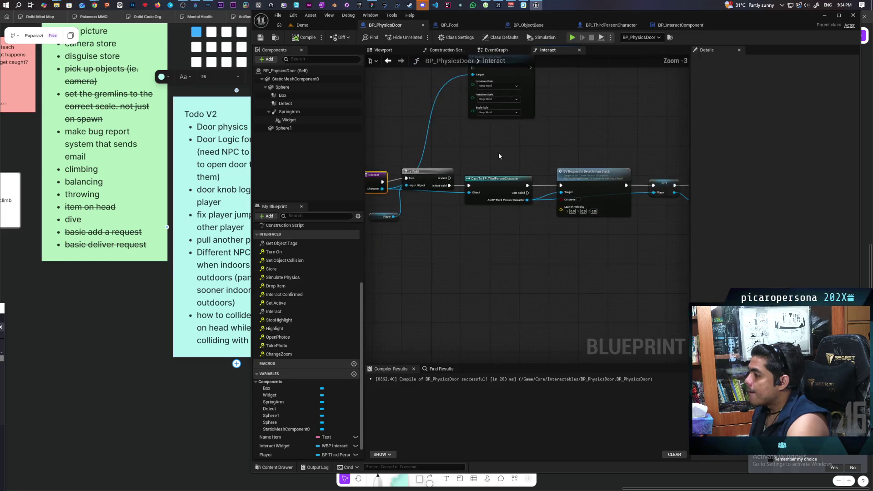
{"action": "mouse_move", "coordinate": [583, 190]}
{"action": "left_mouse_down"}
{"action": "mouse_move", "coordinate": [555, 181]}
{"action": "mouse_move", "coordinate": [557, 172]}
{"action": "mouse_move", "coordinate": [458, 161]}
{"action": "left_mouse_up"}
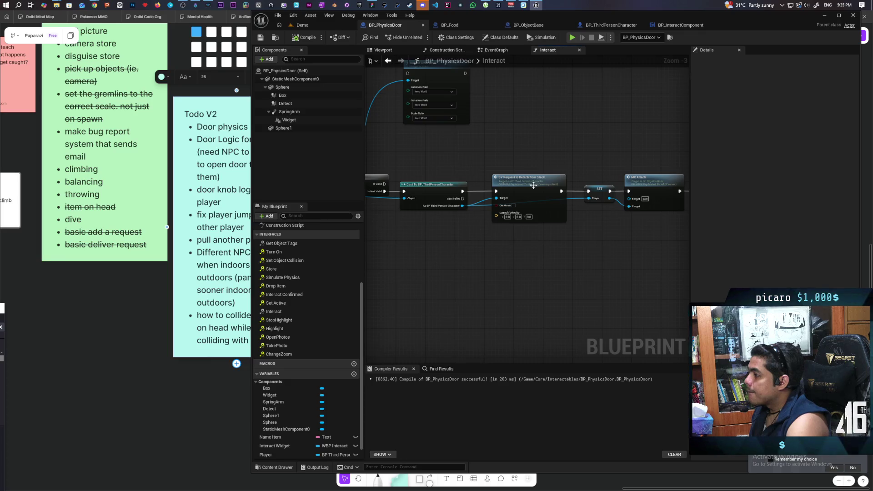
{"action": "left_click_drag", "start_coordinate": [532, 185], "coordinate": [532, 248]}
{"action": "mouse_move", "coordinate": [466, 190]}
{"action": "left_mouse_down"}
{"action": "mouse_move", "coordinate": [627, 194]}
{"action": "mouse_move", "coordinate": [588, 191]}
{"action": "left_mouse_up"}
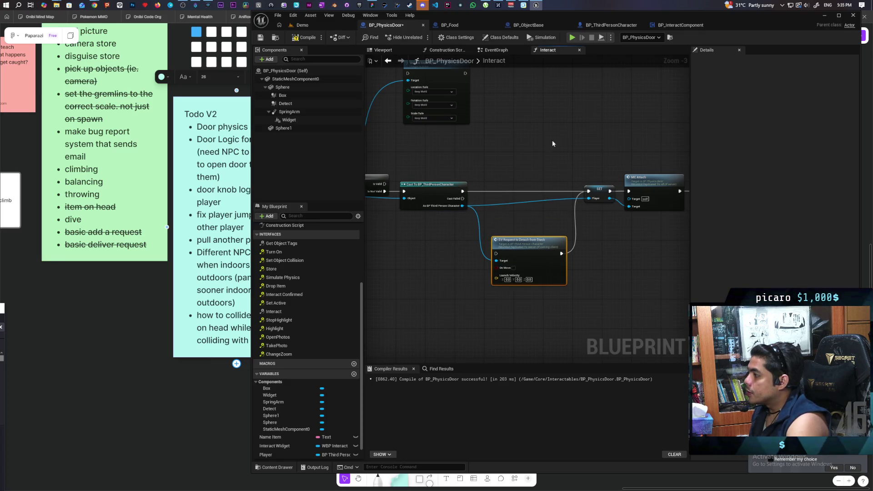
{"action": "left_click", "coordinate": [303, 25]}
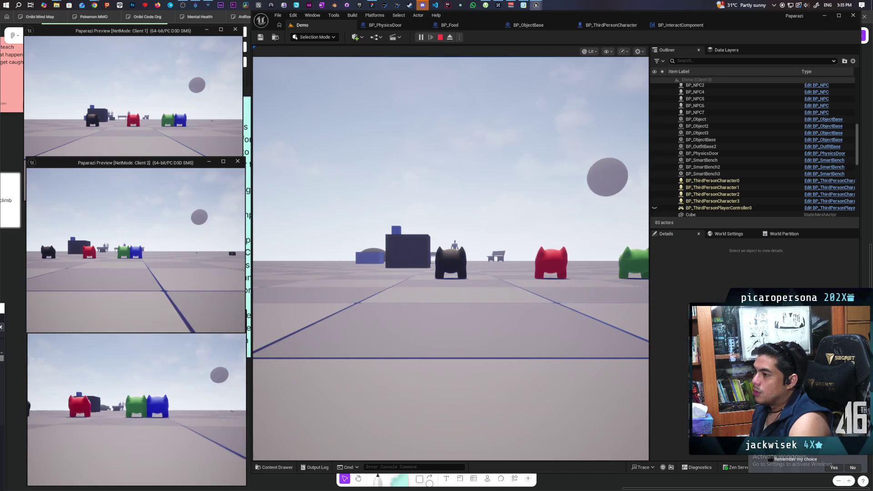
Step: Stack the blue character onto the red one, then jump the black character on top
{"action": "key", "text": "w"}
{"action": "key", "text": "space"}
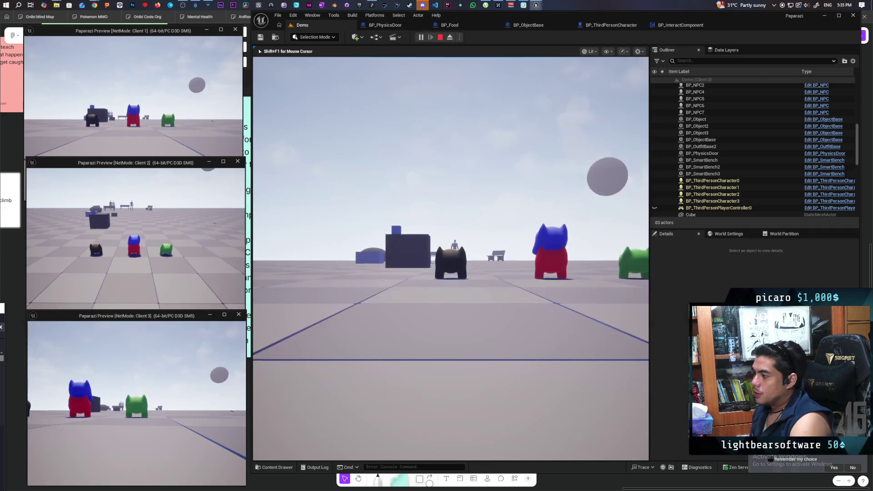
{"action": "left_click", "coordinate": [409, 295]}
{"action": "key", "text": "w"}
{"action": "key", "text": "w"}
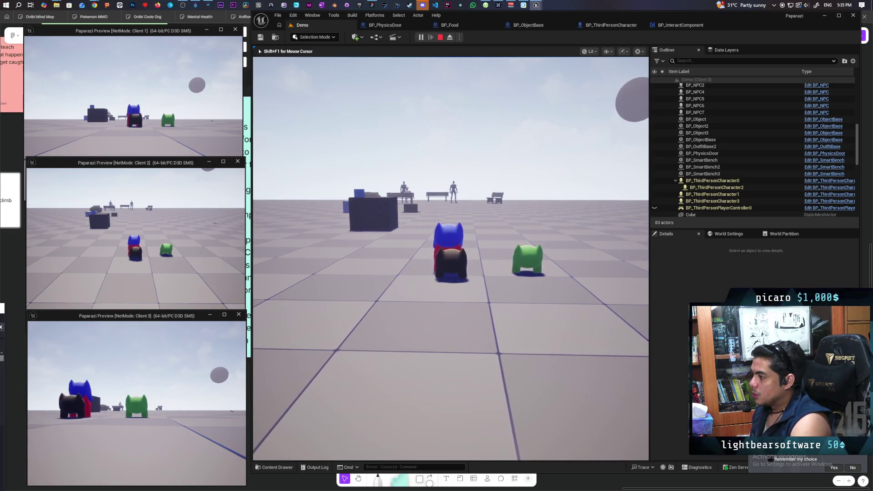
{"action": "key", "text": "space"}
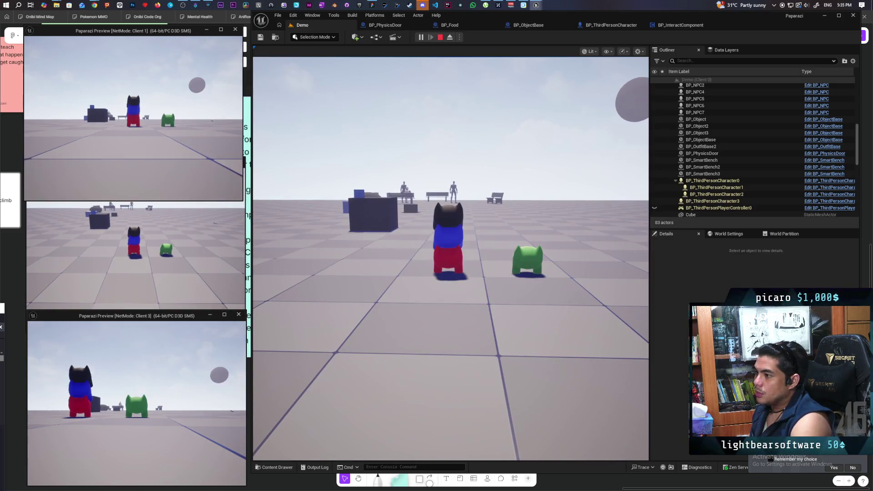
{"action": "left_click", "coordinate": [335, 230]}
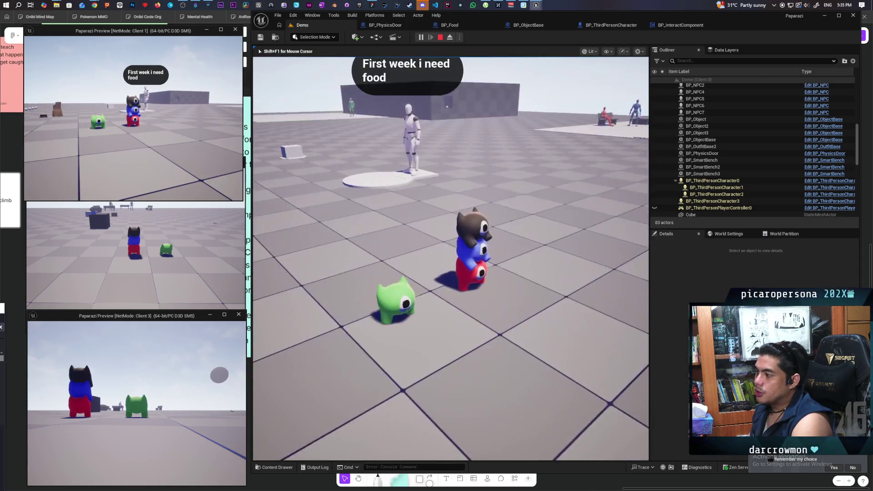
{"action": "key", "text": "shift+F1"}
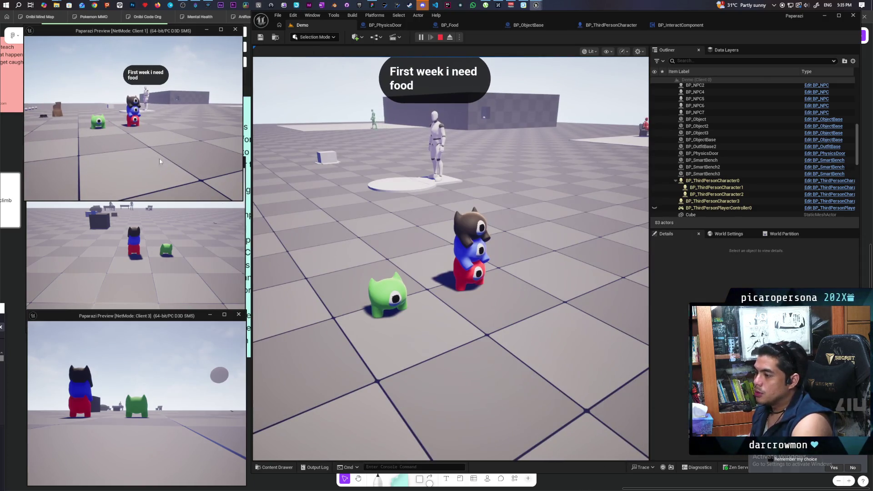
{"action": "left_click", "coordinate": [159, 163]}
Step: Walk the stack along the wall to the door, interact with F to print Hello, then end the session
{"action": "key", "text": "w"}
{"action": "key", "text": "w"}
{"action": "key", "text": "w"}
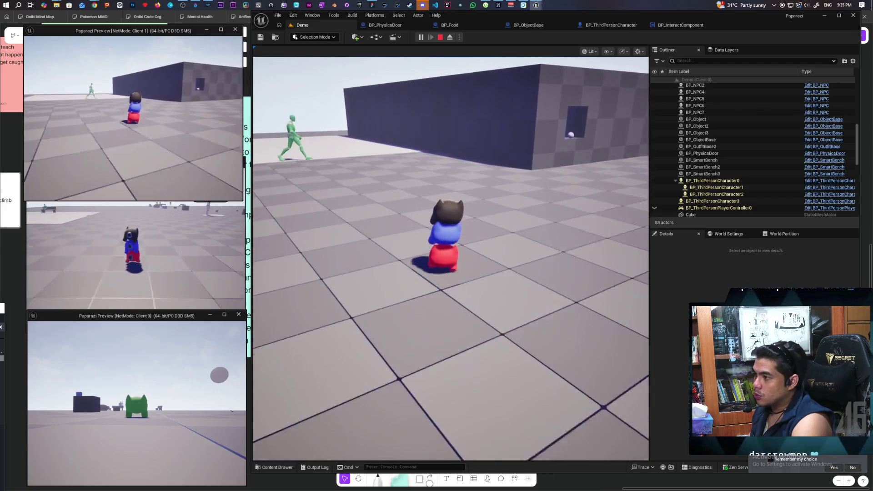
{"action": "key", "text": "w"}
{"action": "key", "text": "w"}
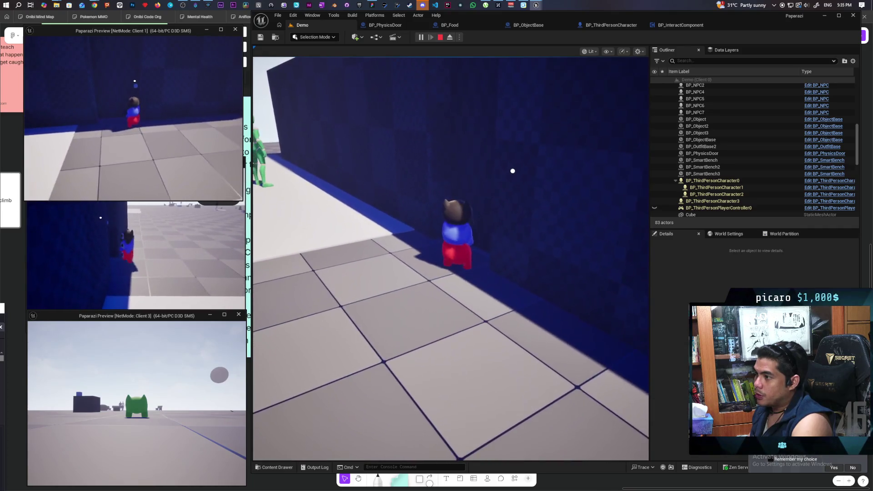
{"action": "key", "text": "w"}
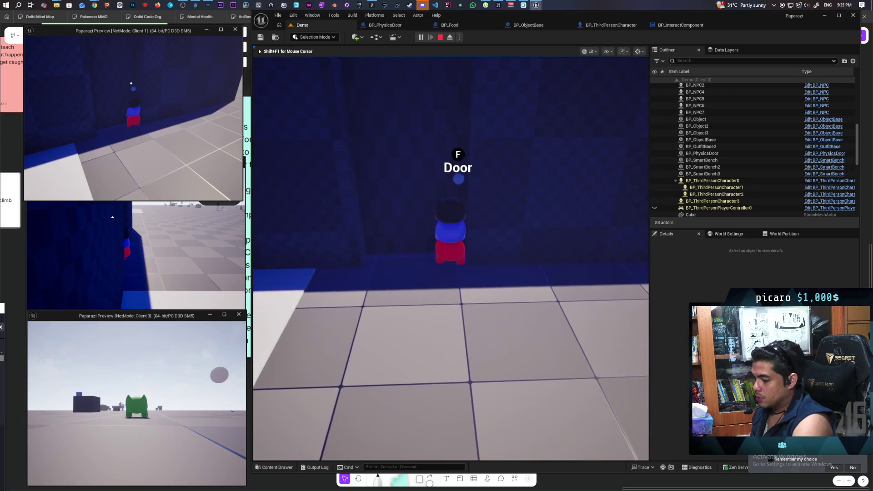
{"action": "key", "text": "f"}
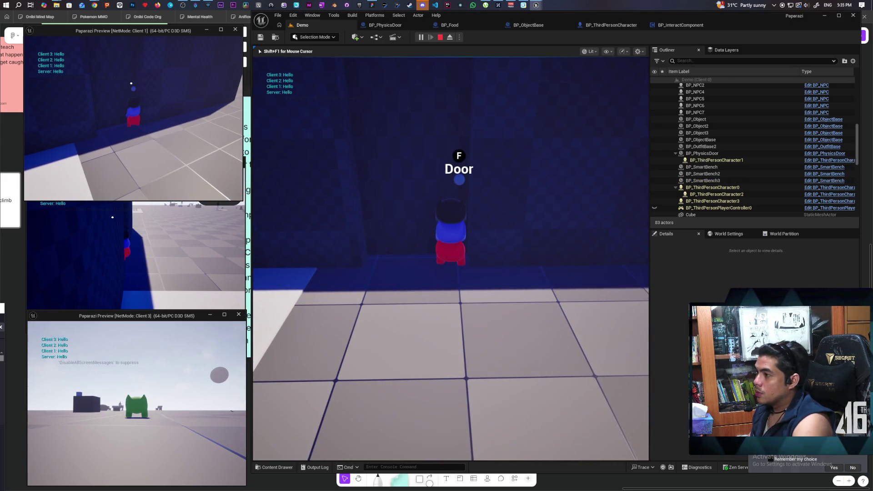
{"action": "key", "text": "shift+F1"}
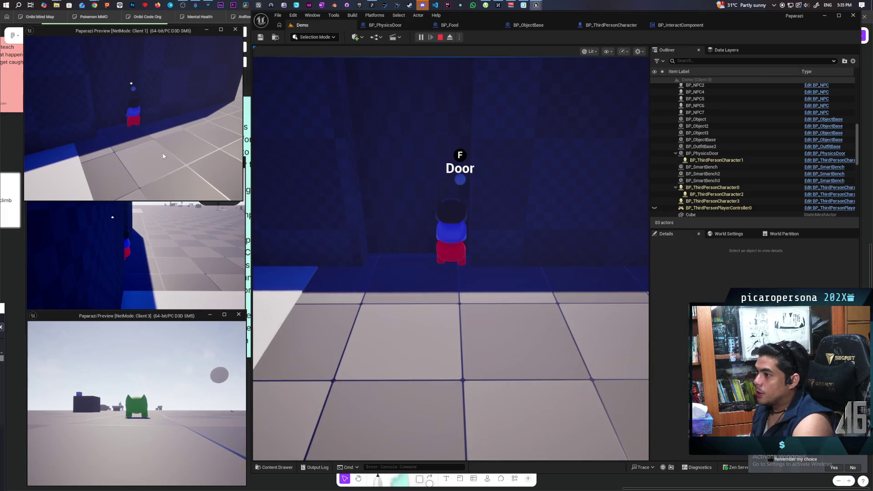
{"action": "left_click", "coordinate": [164, 156]}
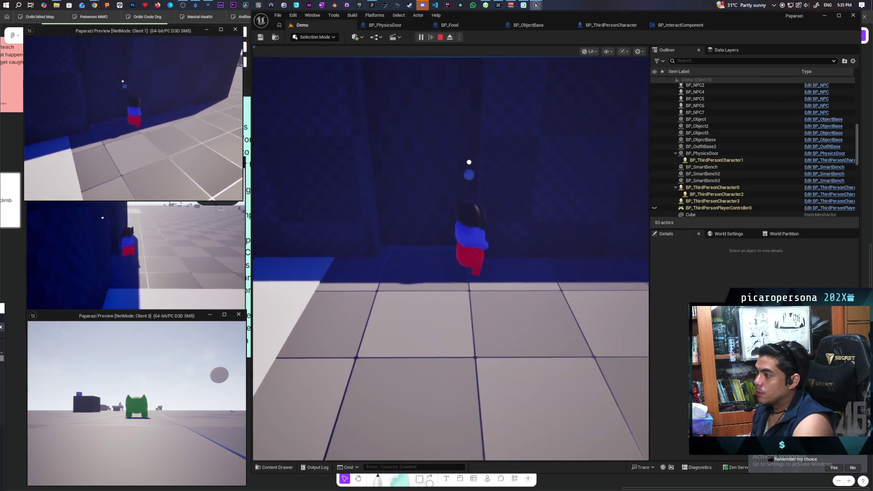
{"action": "key", "text": "s"}
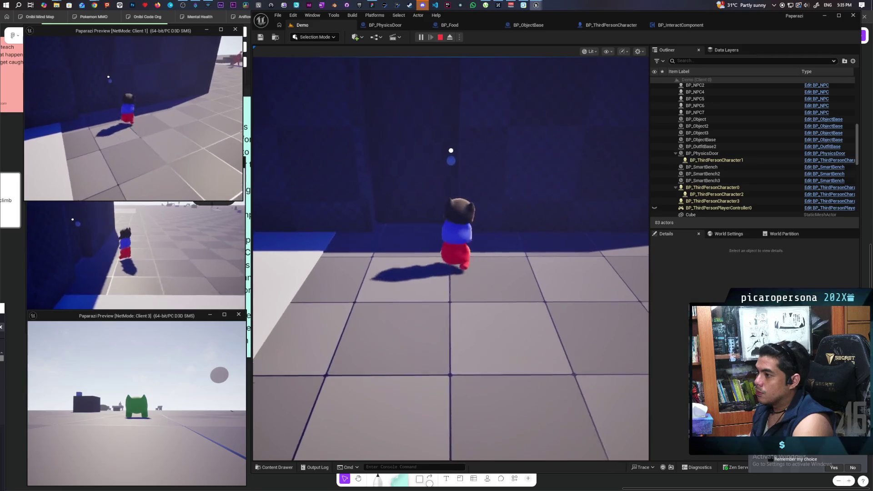
{"action": "key", "text": "w"}
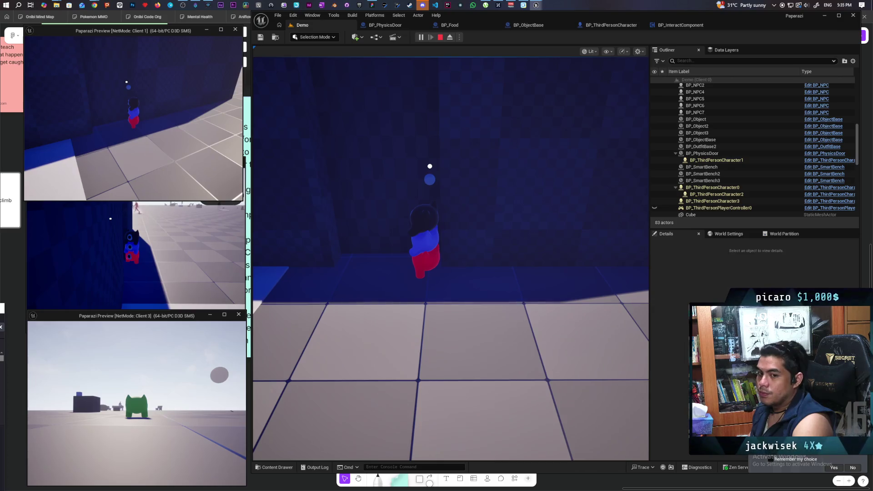
{"action": "key", "text": "Escape"}
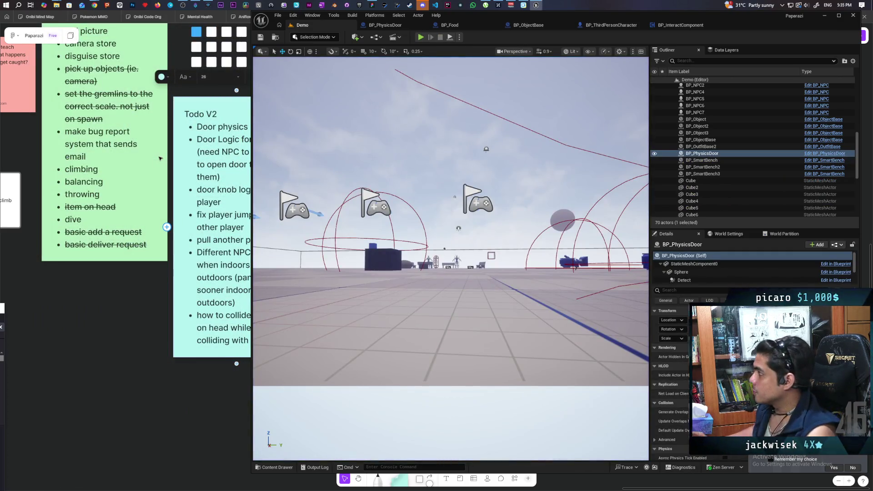